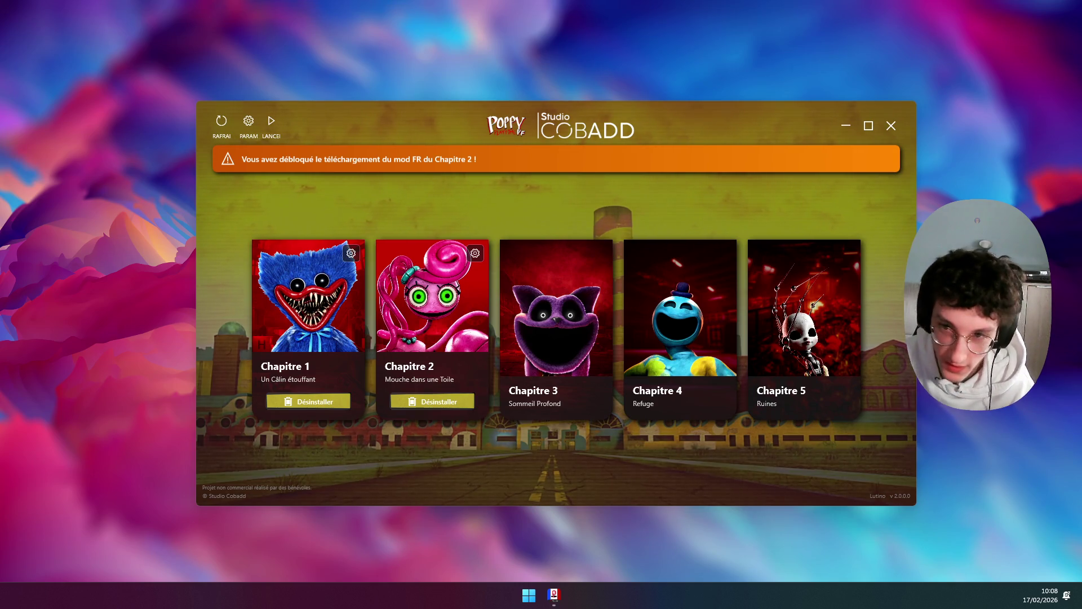
Step: Move the Poppy Playtime FR mod launcher window further left and slightly up on the desktop
drag(442, 182, 338, 175)
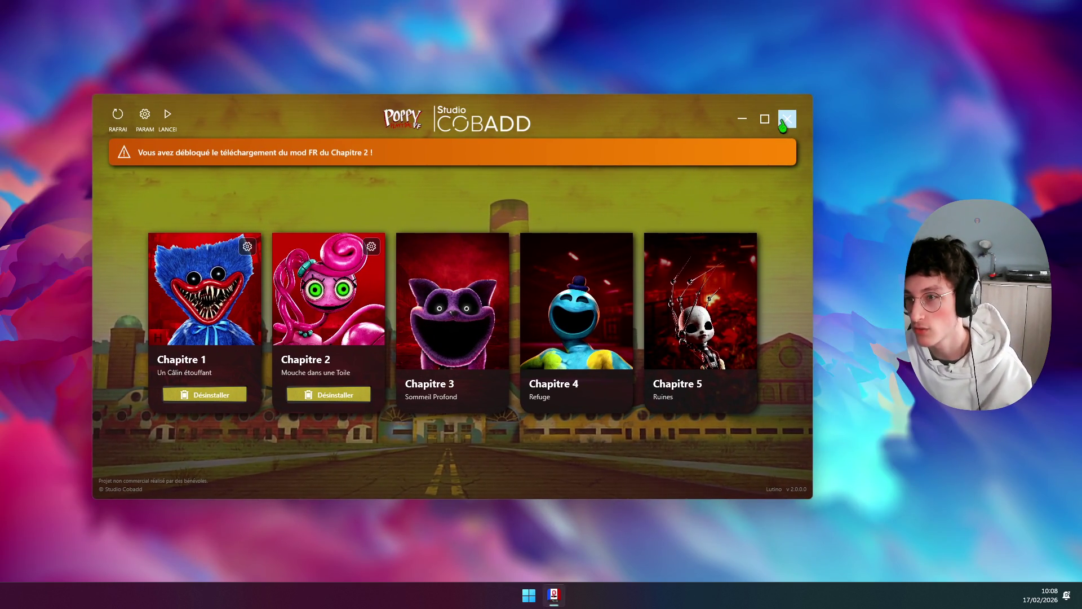
Step: Close the Poppy Playtime FR mod launcher
click(783, 126)
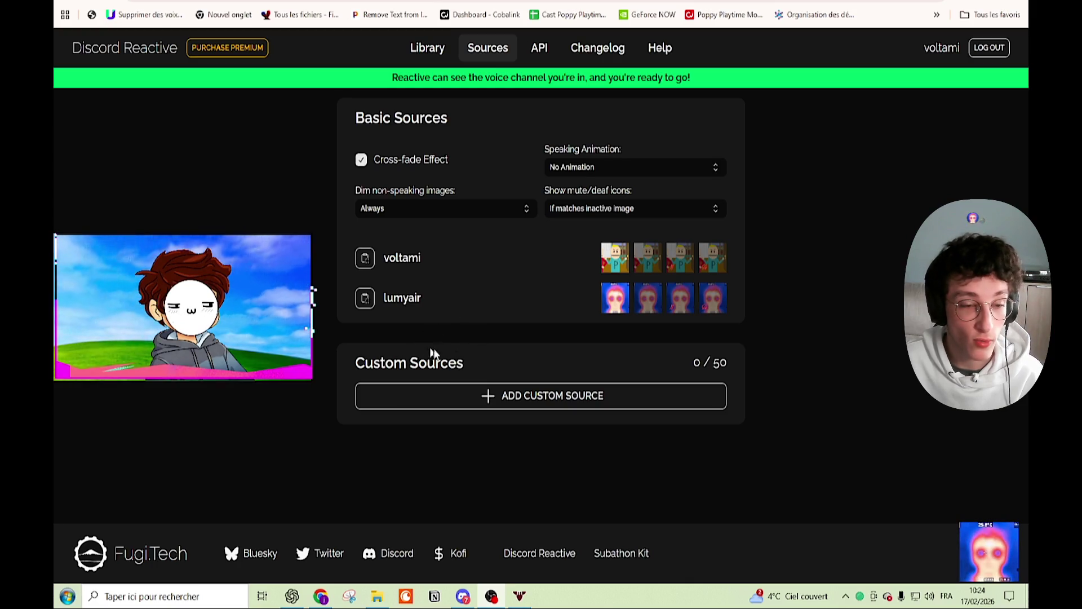
Step: Copy the first voice-channel member's image source URL under Basic Sources
click(364, 258)
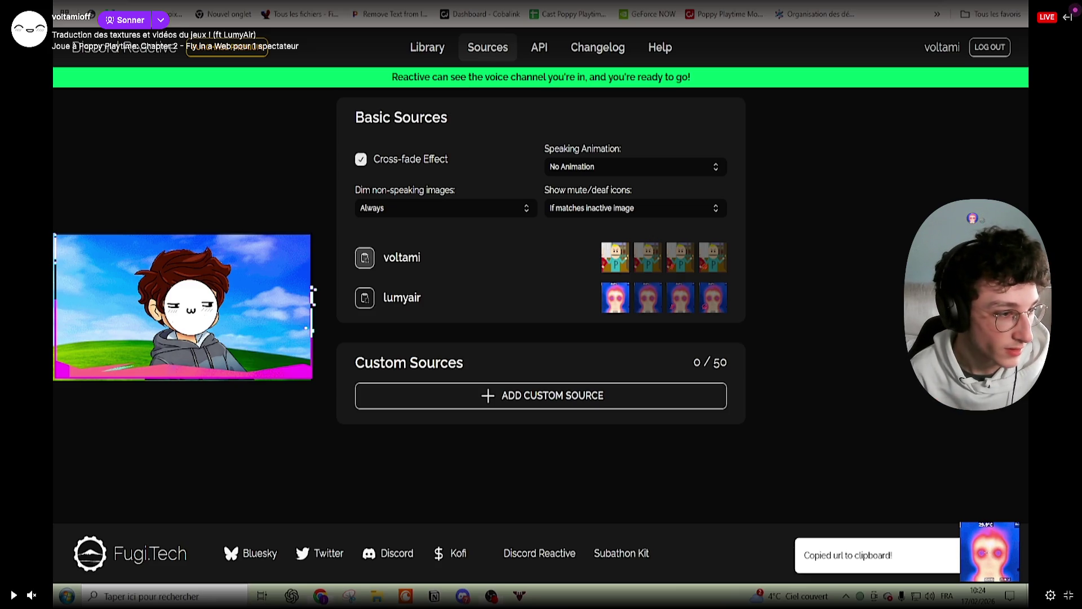
Step: Resume the paused Twitch stream replay
click(13, 595)
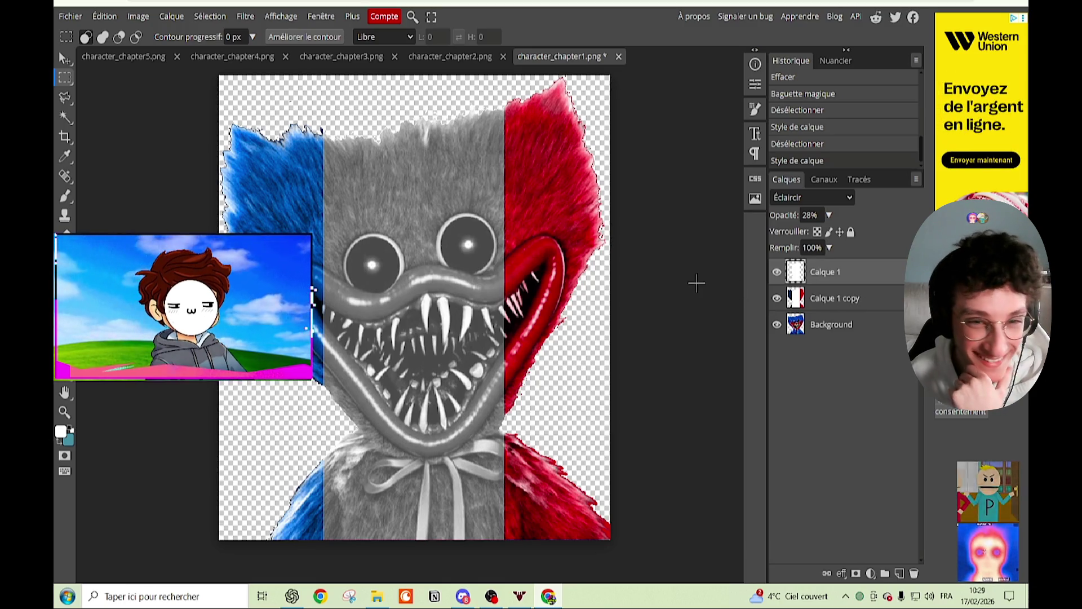
Step: Close the Western Union ad in the right sidebar
click(1022, 21)
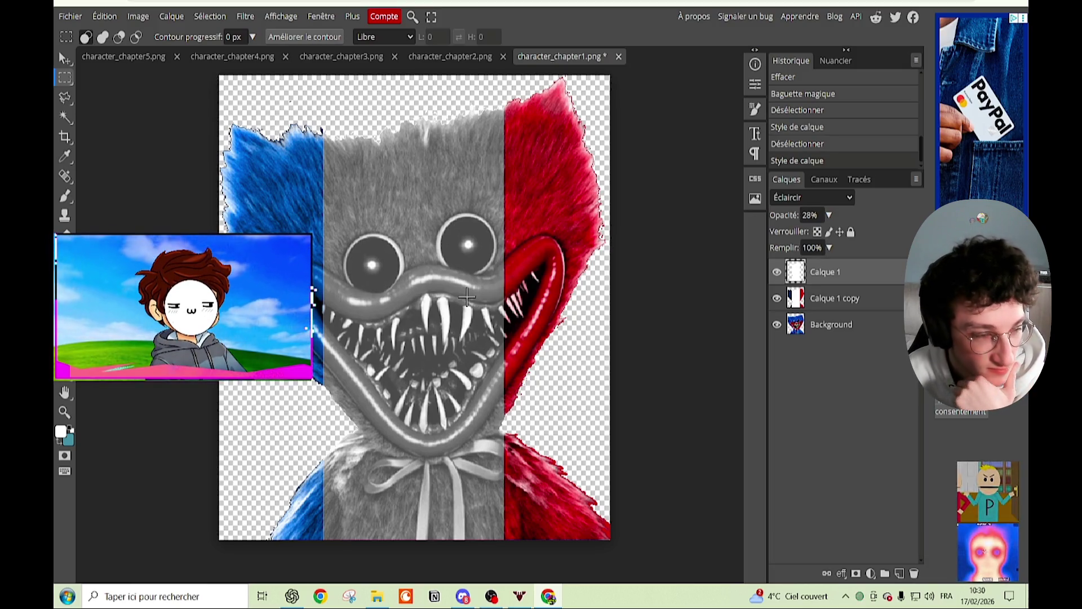
Step: Open Calque 1's blending options and preview modes from Fondu through Lumière tamisée
double_click(894, 278)
click(812, 177)
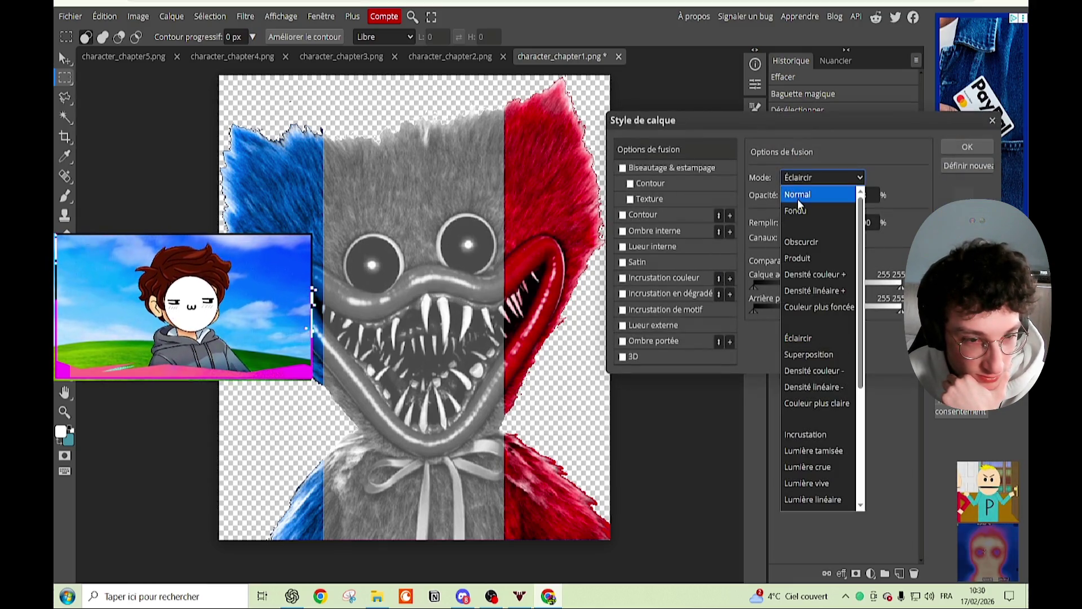
click(798, 201)
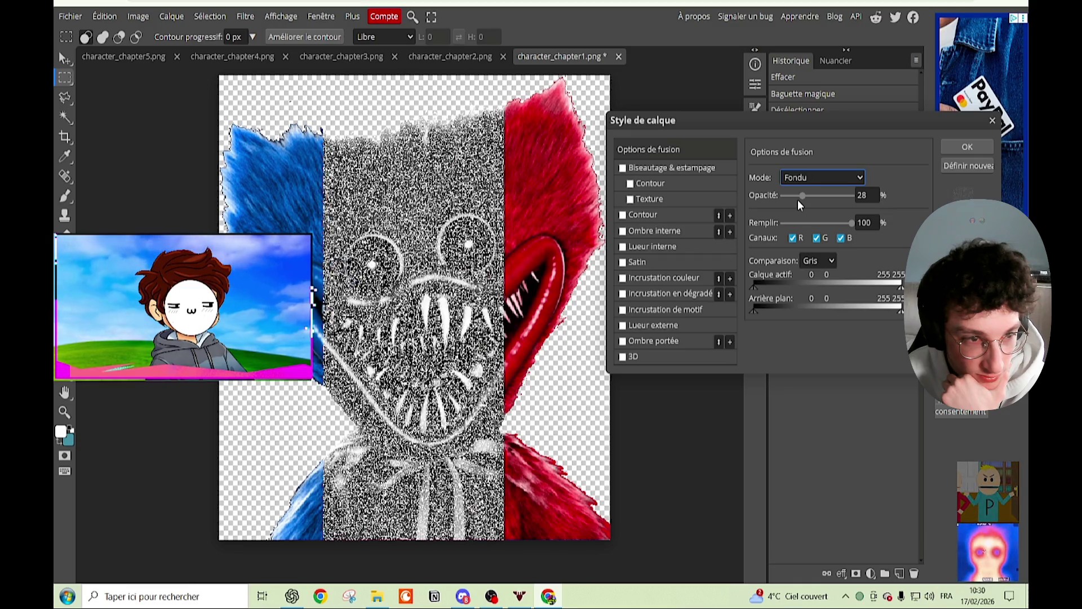
key(Down)
key(Down)
key(Down)
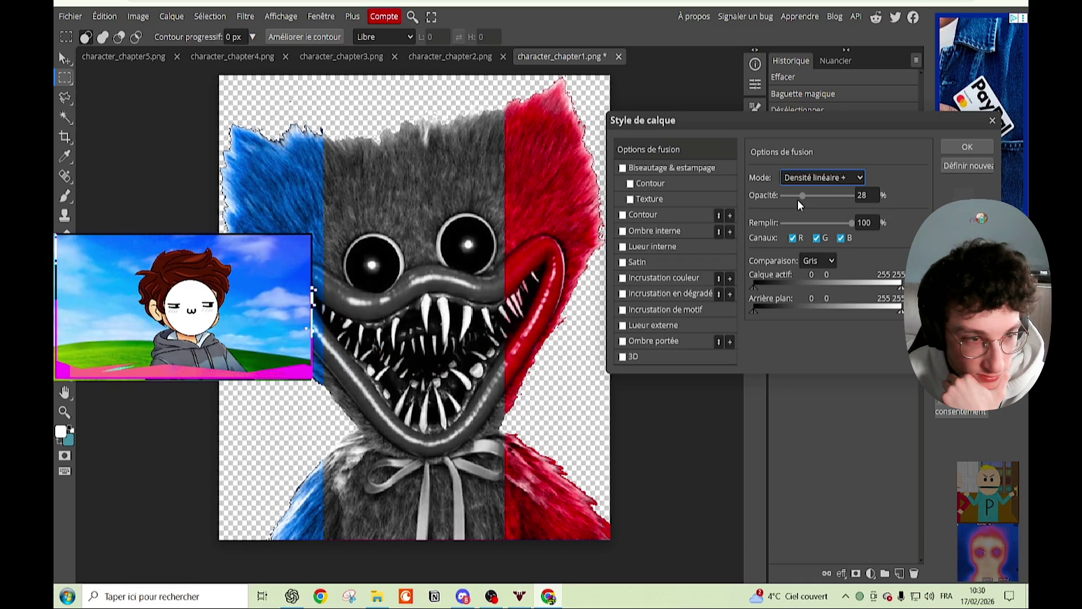
key(Down)
key(Up)
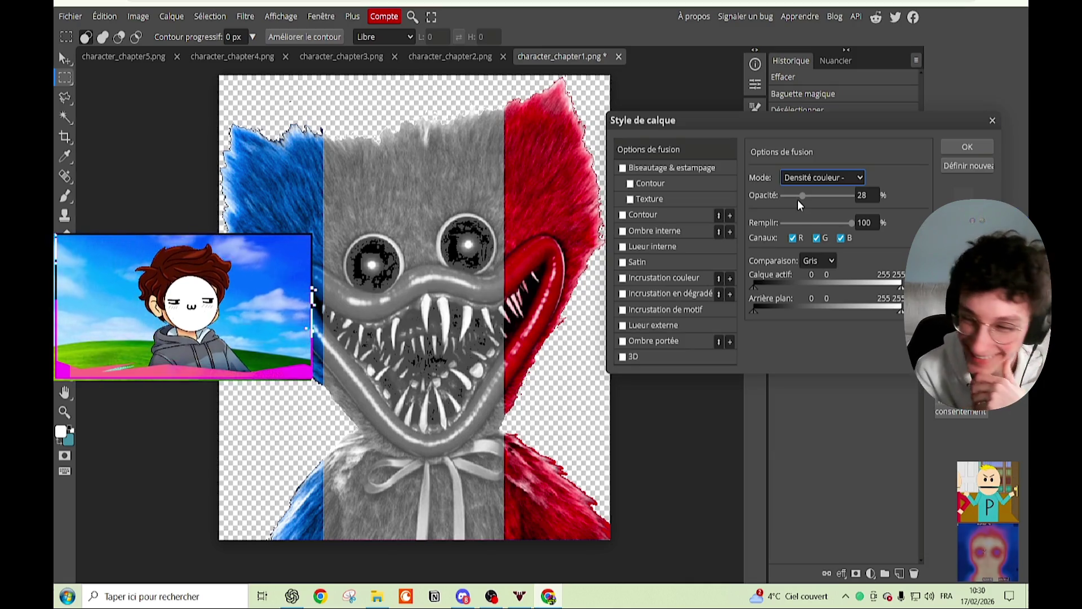
key(Down)
key(Down)
key(Down)
key(Down)
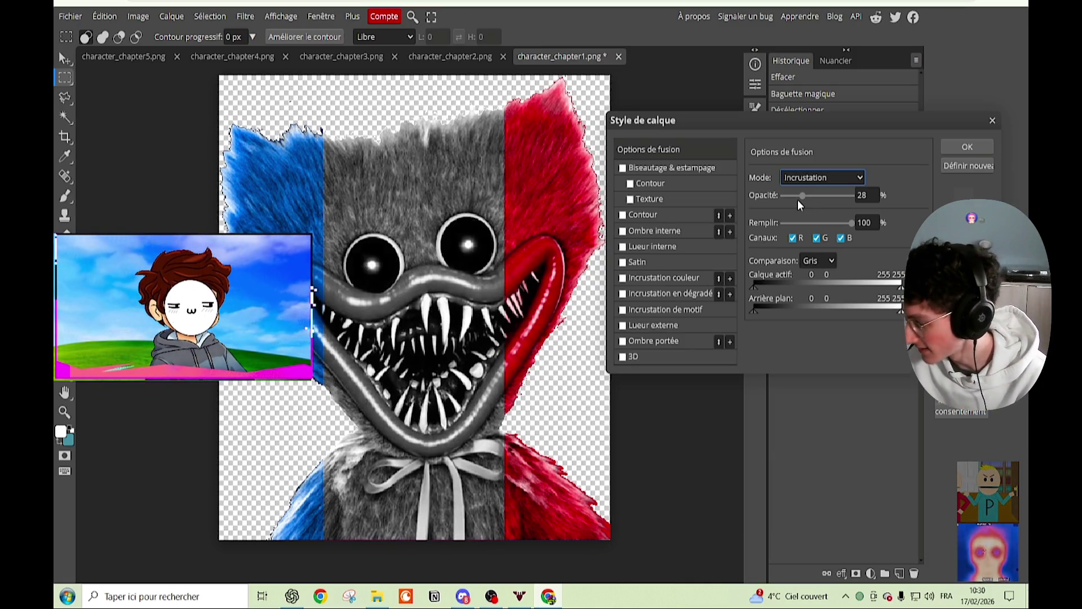
Step: Continue past Lumière ponctuelle, Soustraire and Saturation, then apply Luminosité at 28% opacity
key(Down)
key(Down)
key(Up)
key(Down)
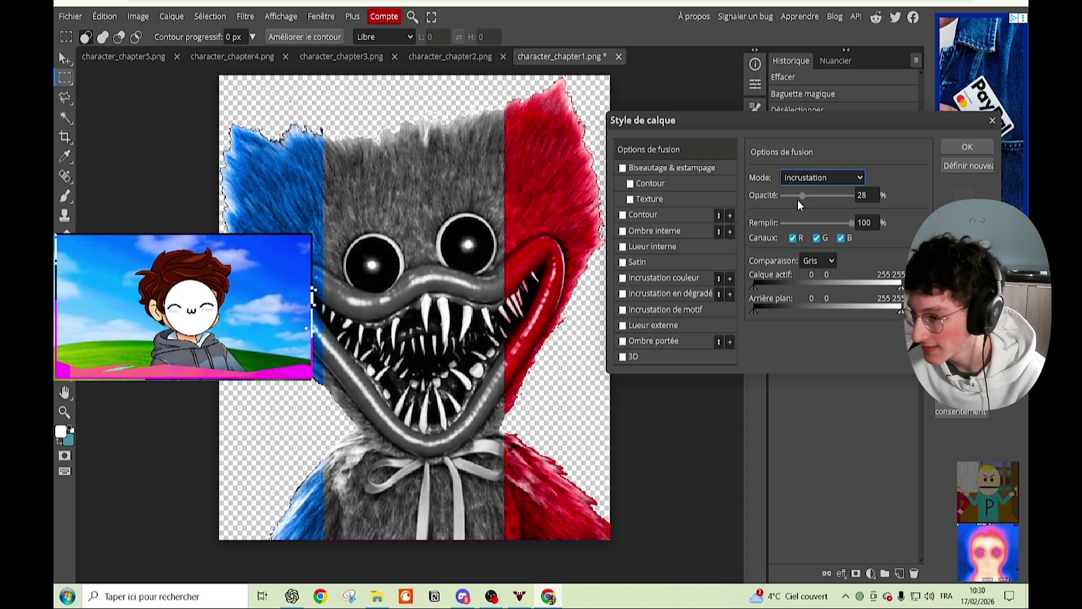
key(Up)
key(Down)
key(Up)
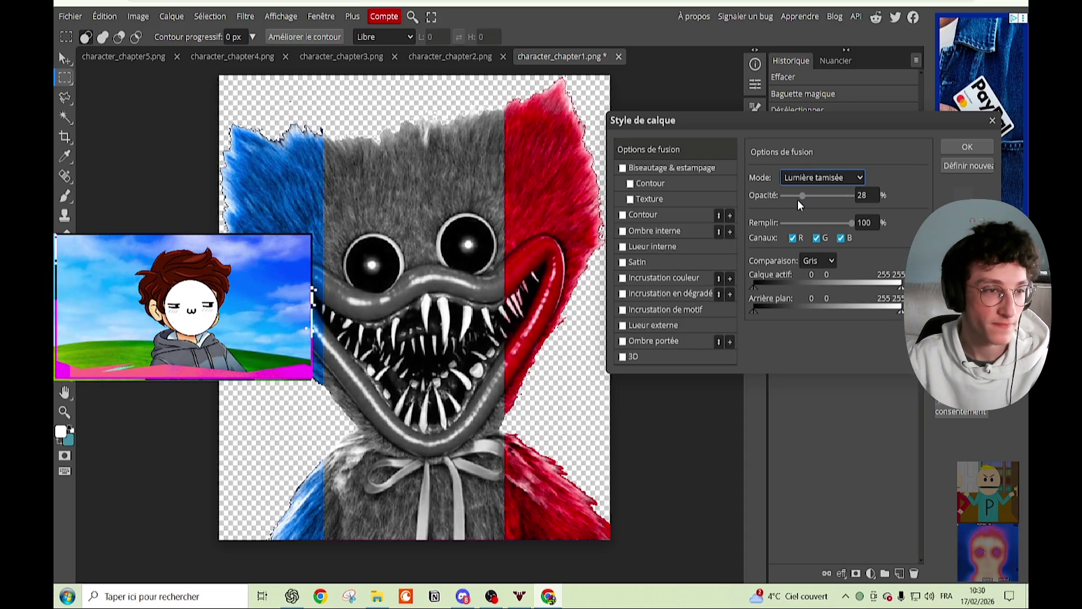
key(Down)
key(Down)
key(Down)
key(Down)
key(Down)
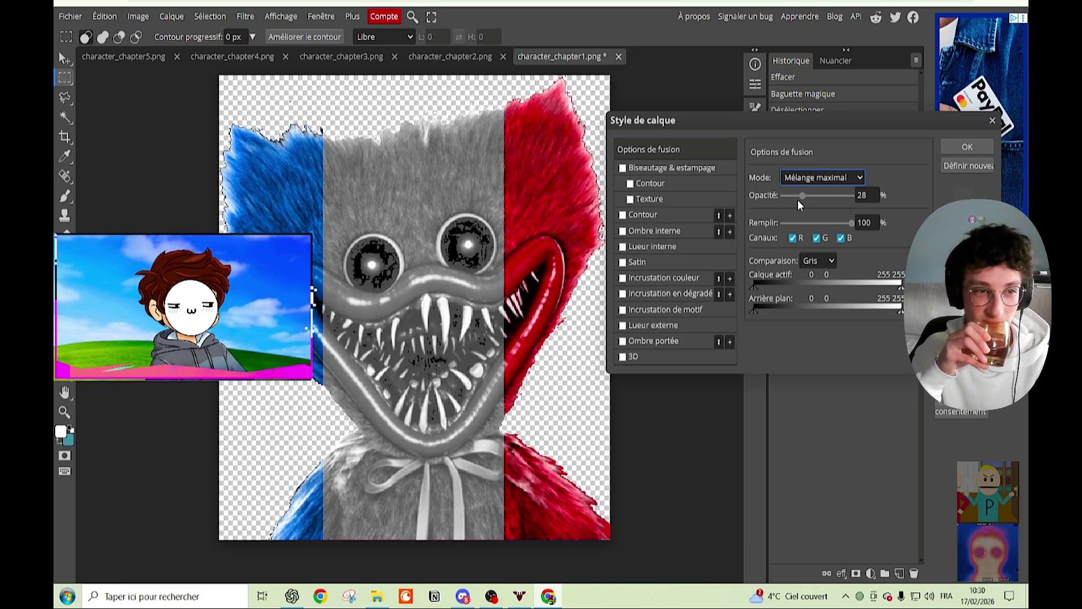
key(Down)
key(Down)
key(Down)
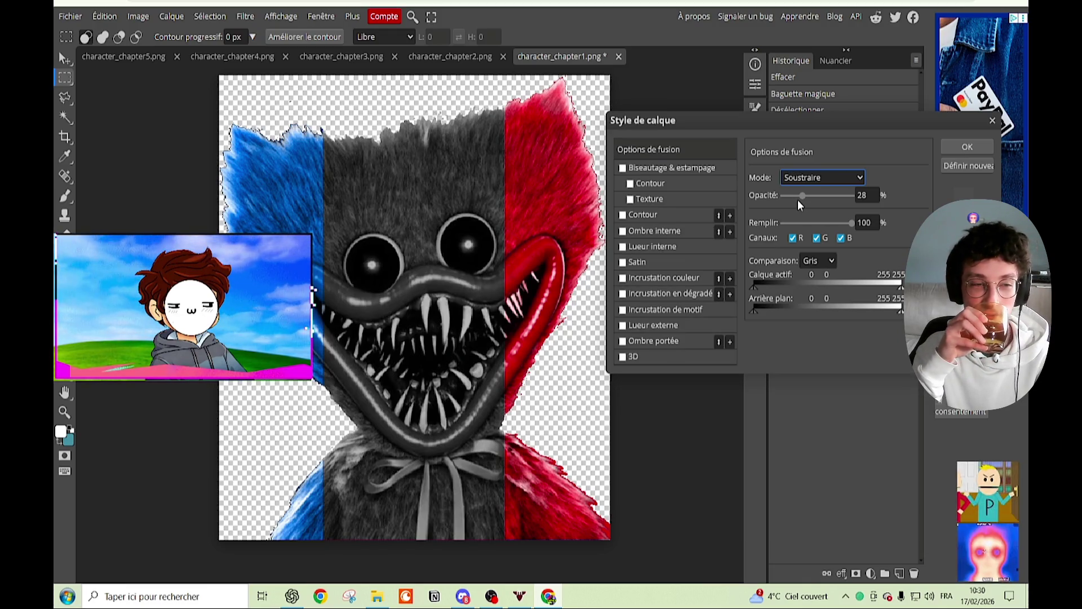
key(Down)
key(Down)
key(Down)
key(Down)
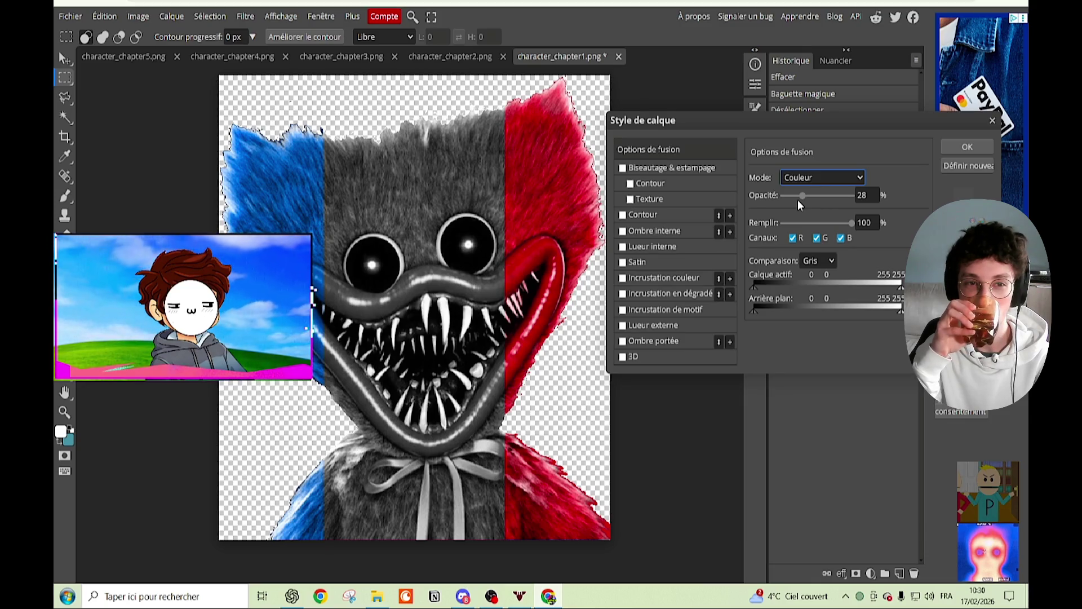
key(Down)
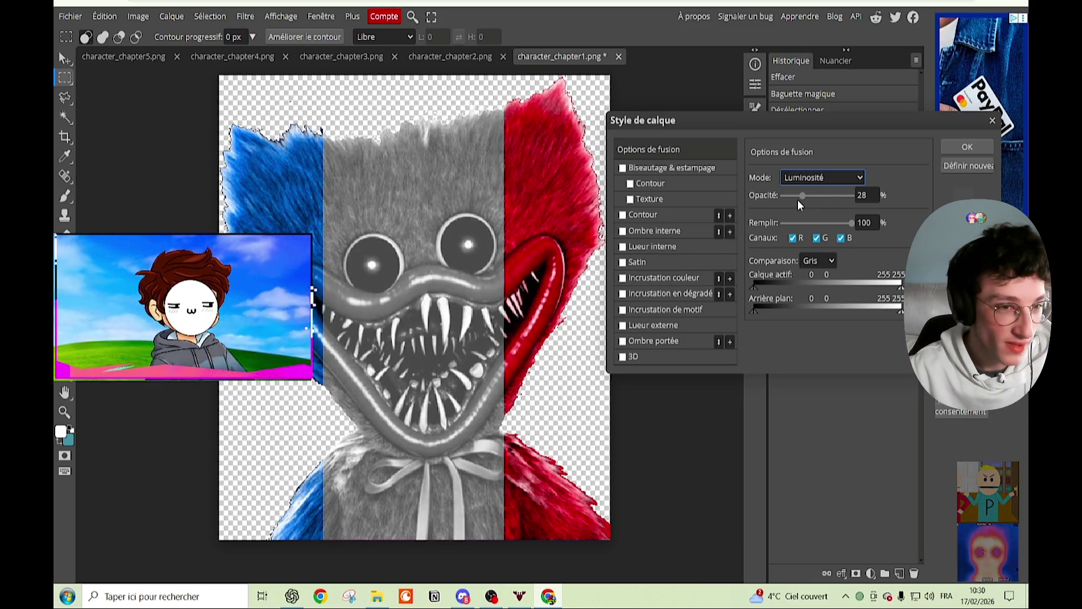
key(Up)
key(Down)
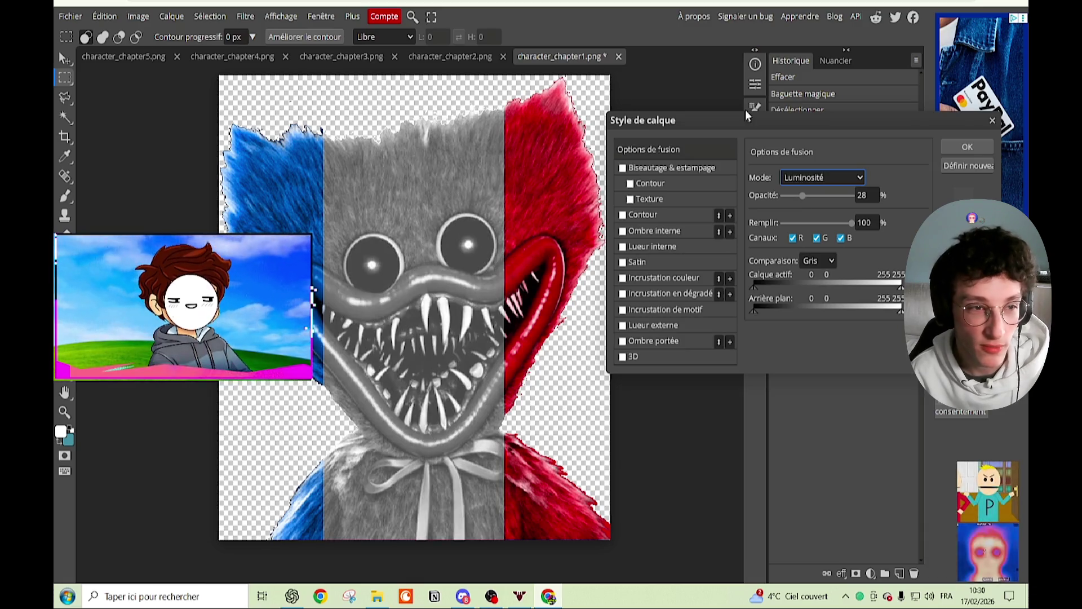
click(967, 148)
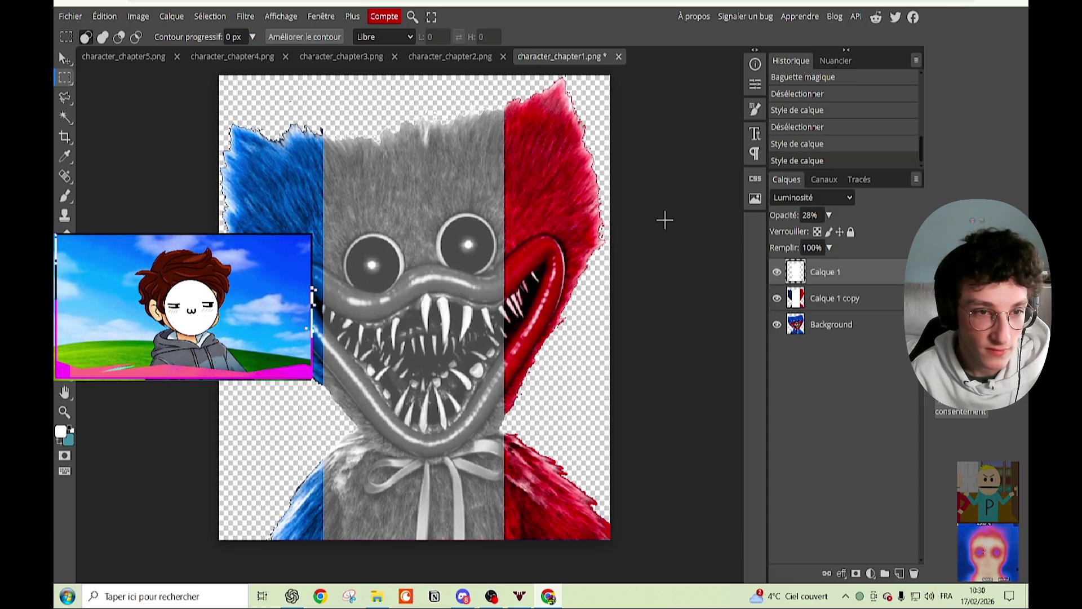
Step: Reopen the test layer's style, adjust its opacity, and preview Couleur plus claire and Densité couleur -
double_click(845, 272)
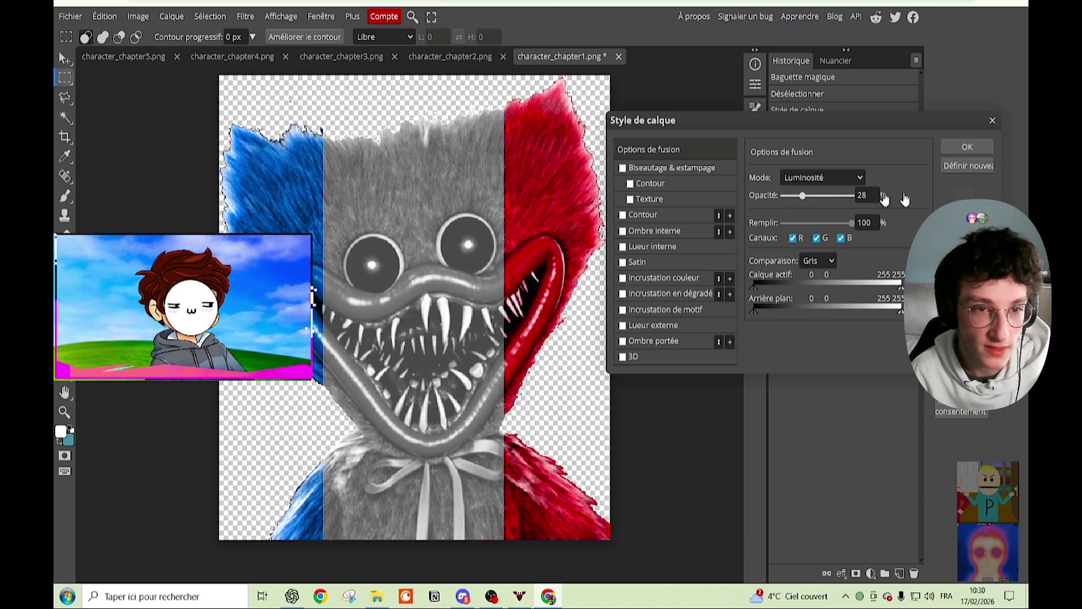
drag(802, 195, 852, 196)
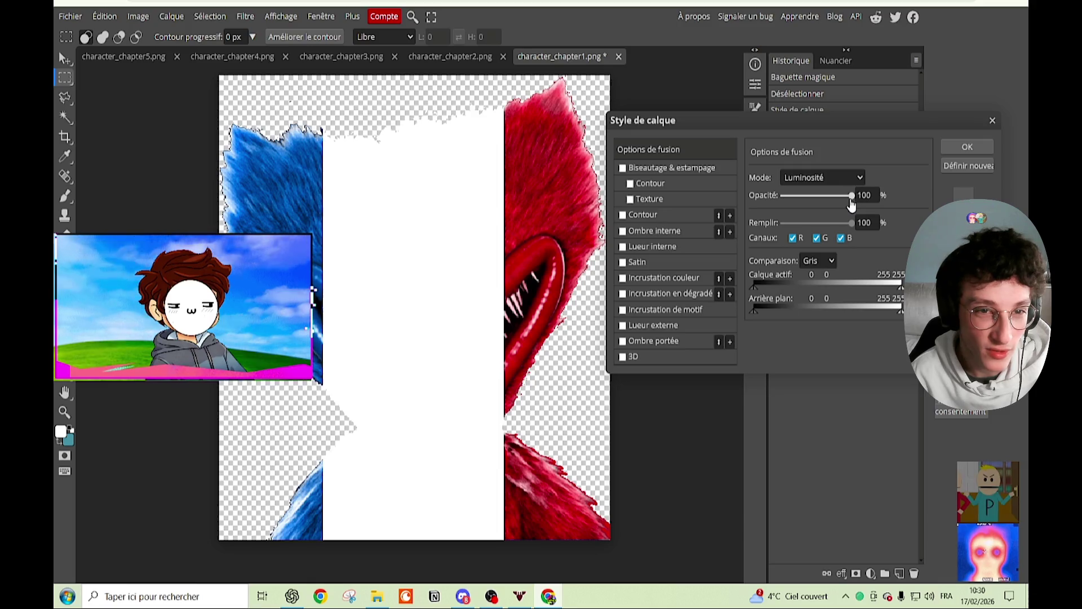
mouse_move(850, 199)
mouse_down()
mouse_move(815, 204)
mouse_move(855, 202)
mouse_up()
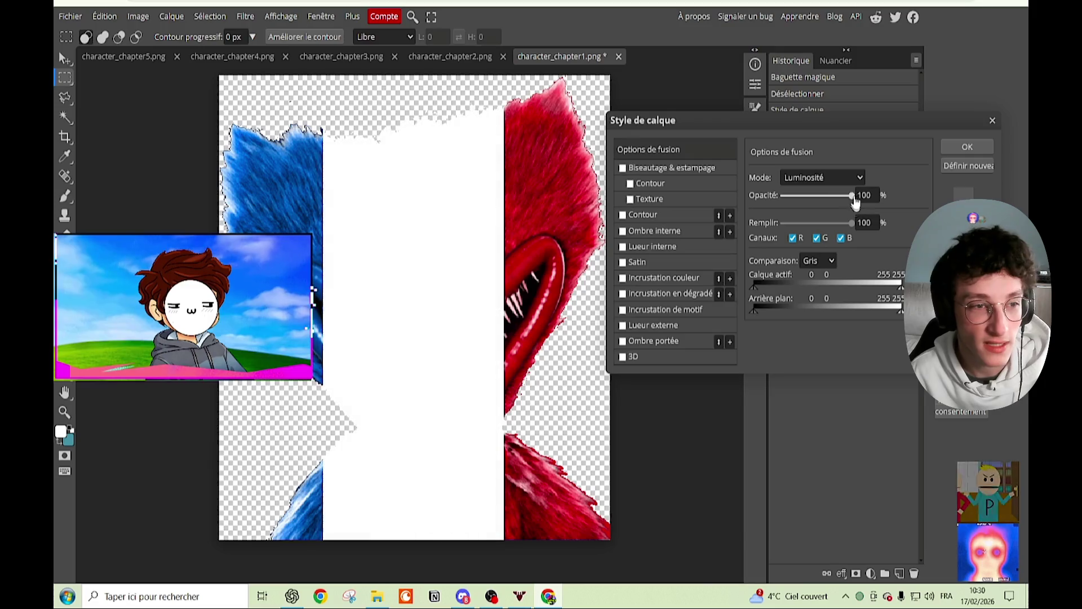
click(822, 177)
click(818, 308)
key(Down)
key(Down)
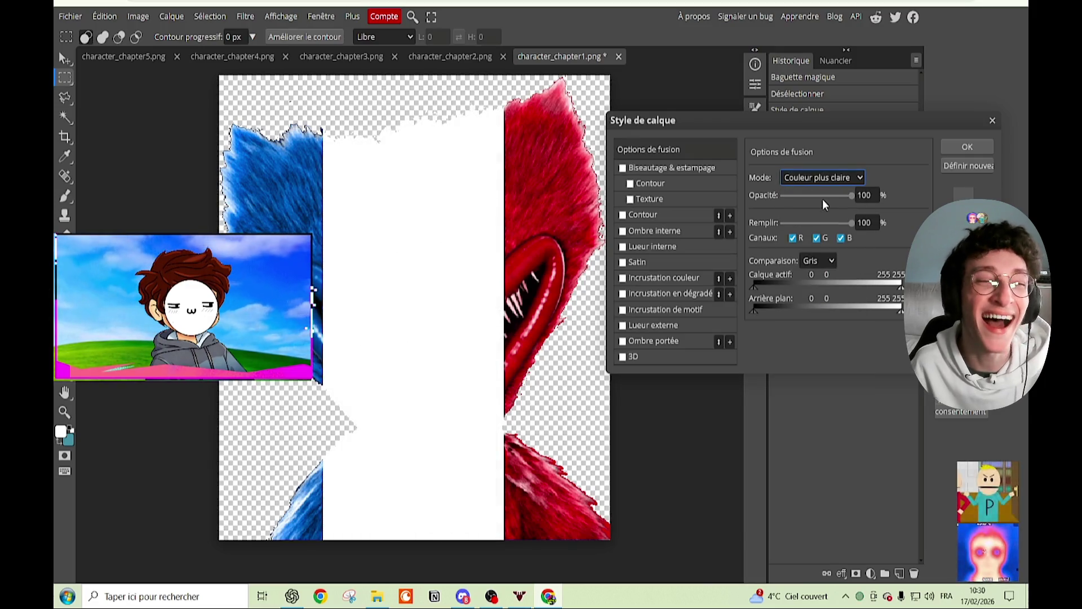
key(Up)
key(Up)
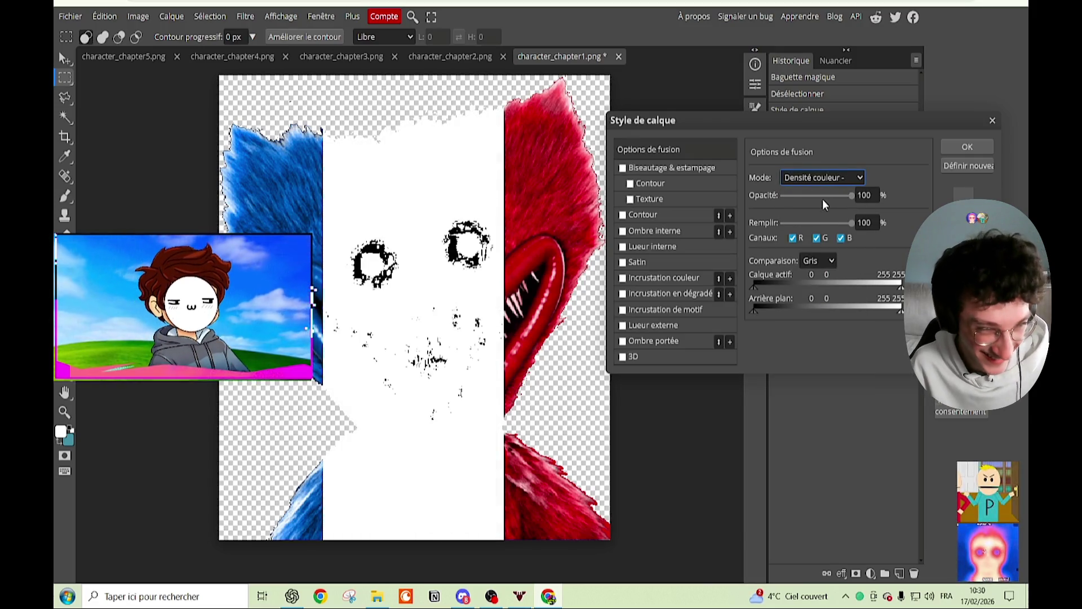
Step: Preview Incrustation, Lumière tamisée, Différence, Lumière vive, Éclaircir, Obscurcir and Densité couleur + blends
key(Down)
key(Down)
key(Down)
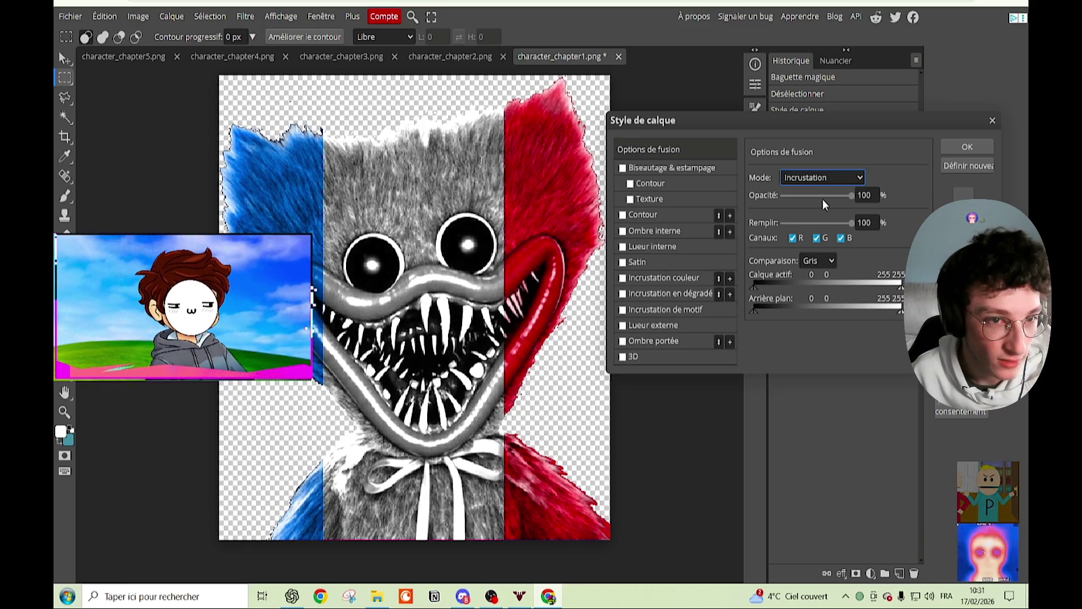
key(Down)
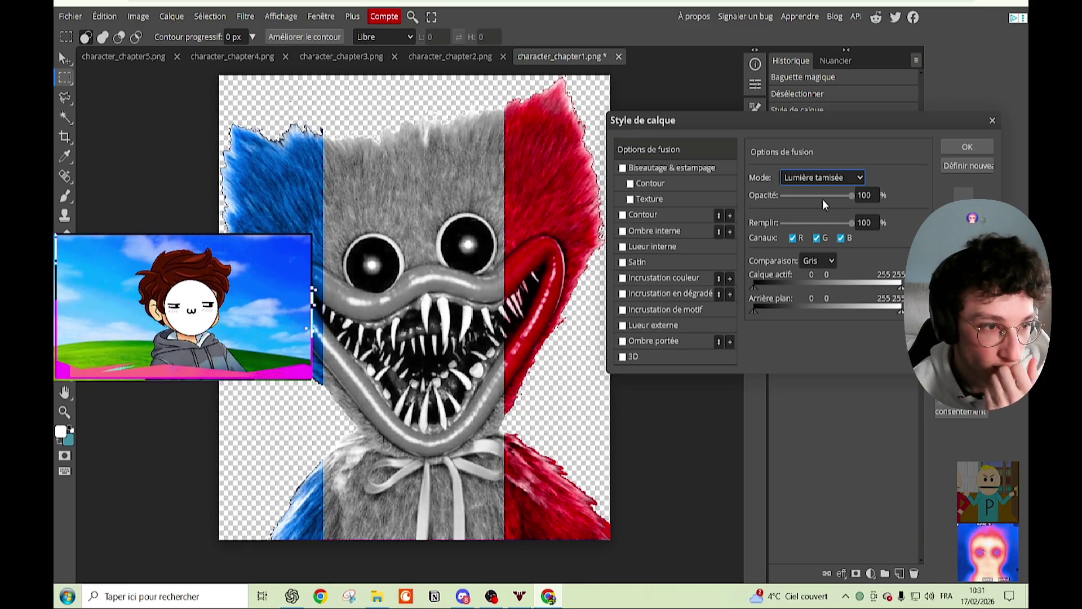
key(Down)
key(Up)
key(Down)
key(Down)
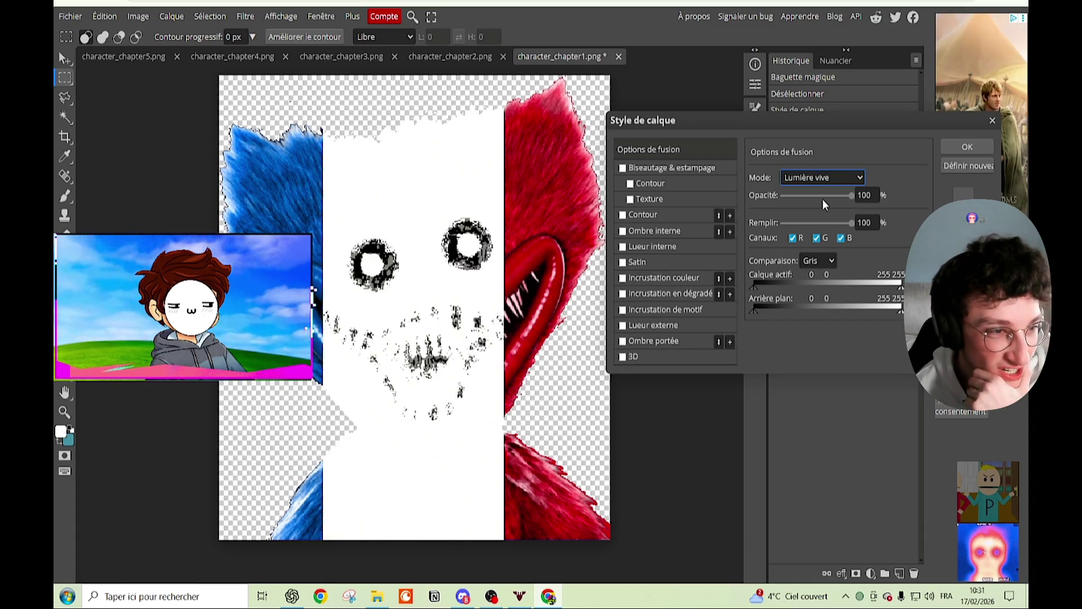
key(Down)
key(Down)
key(Down)
key(Down)
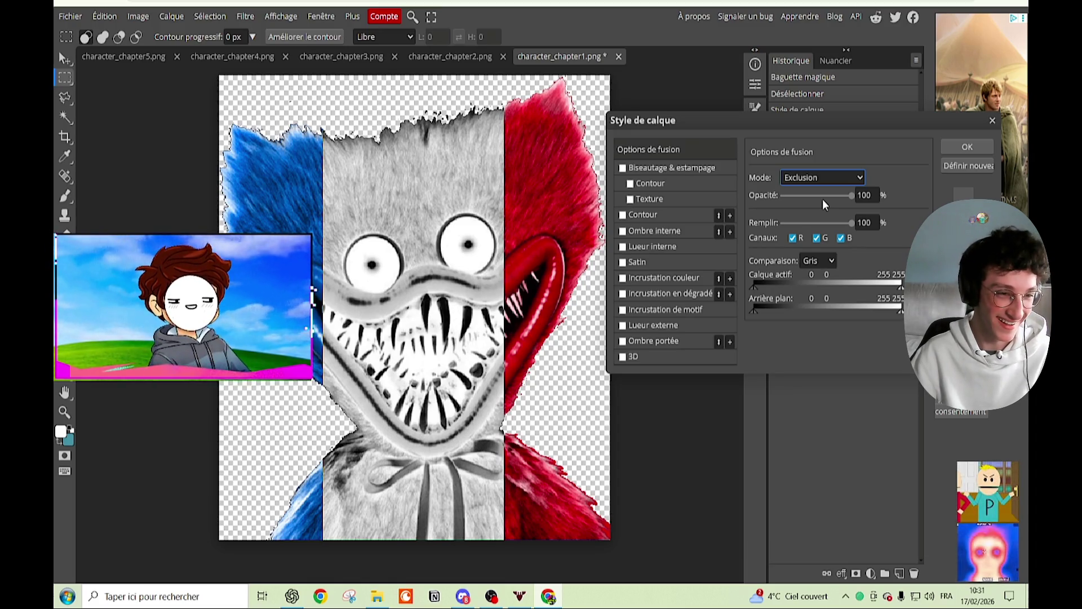
key(Up)
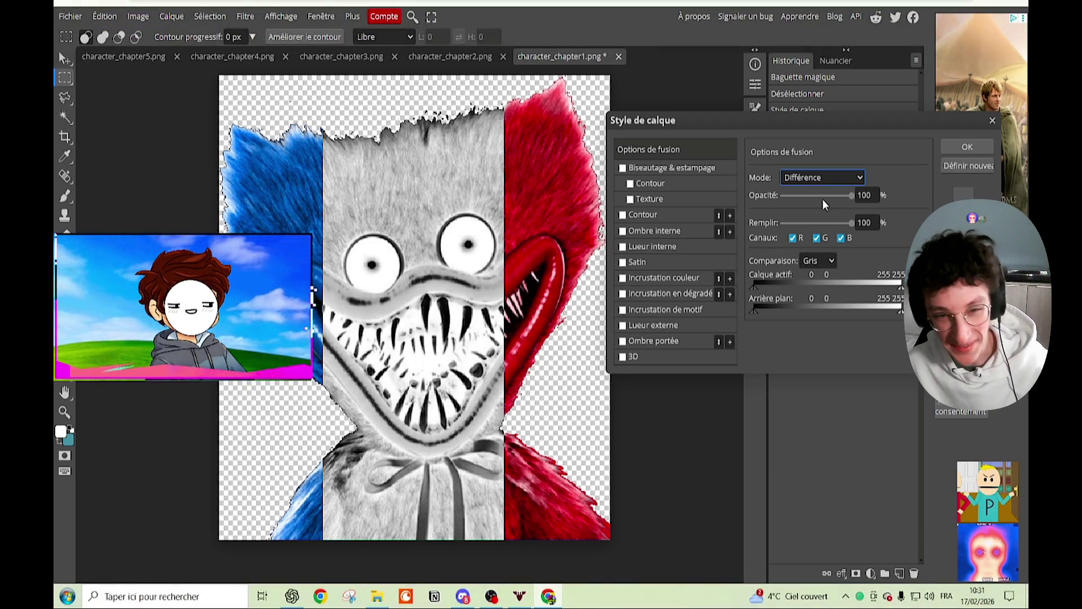
key(Up)
key(Up)
key(Up)
key(Up)
key(Up)
key(Up)
key(Up)
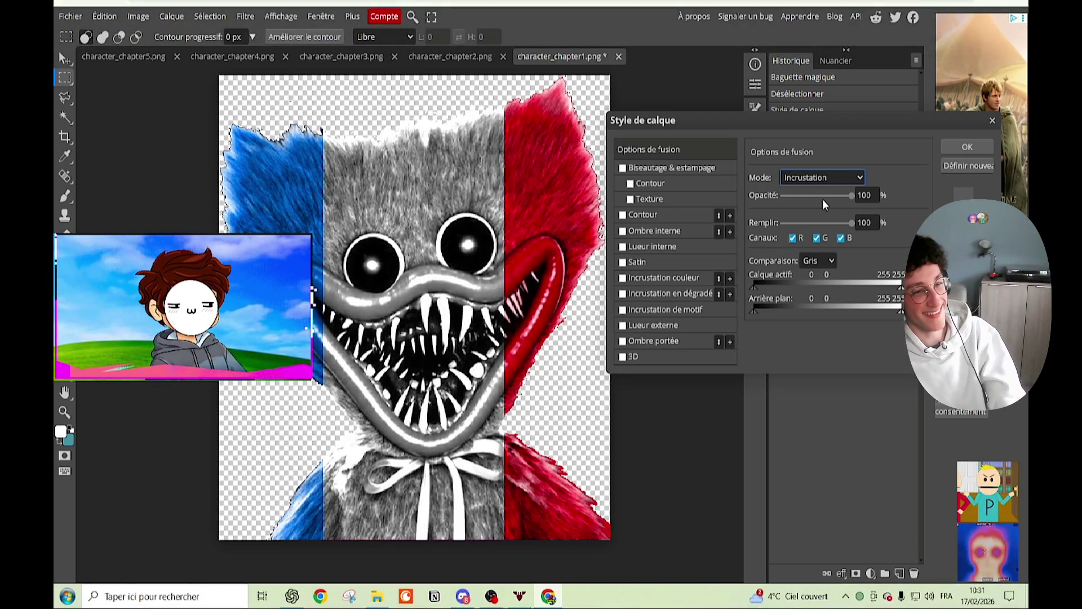
key(Up)
key(Up)
key(Up)
key(Up)
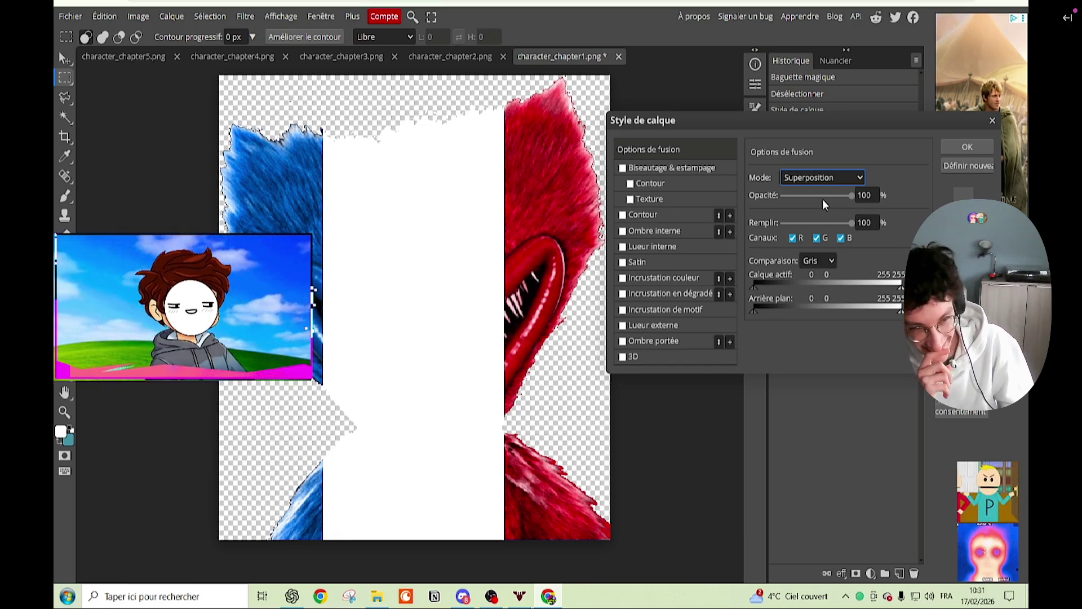
key(Down)
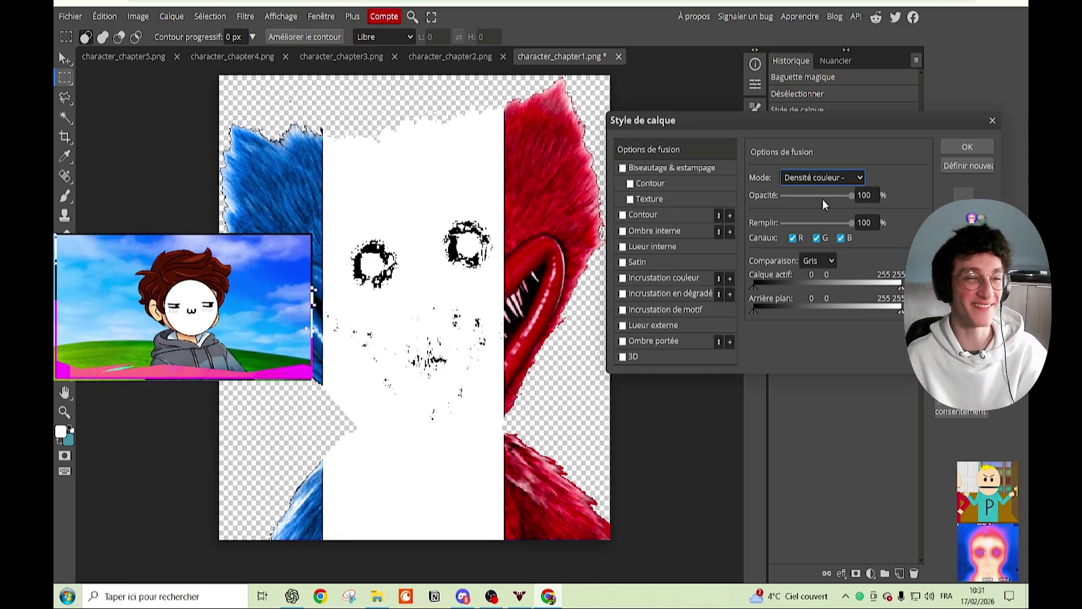
key(Down)
key(Down)
key(Down)
key(Up)
key(Up)
key(Up)
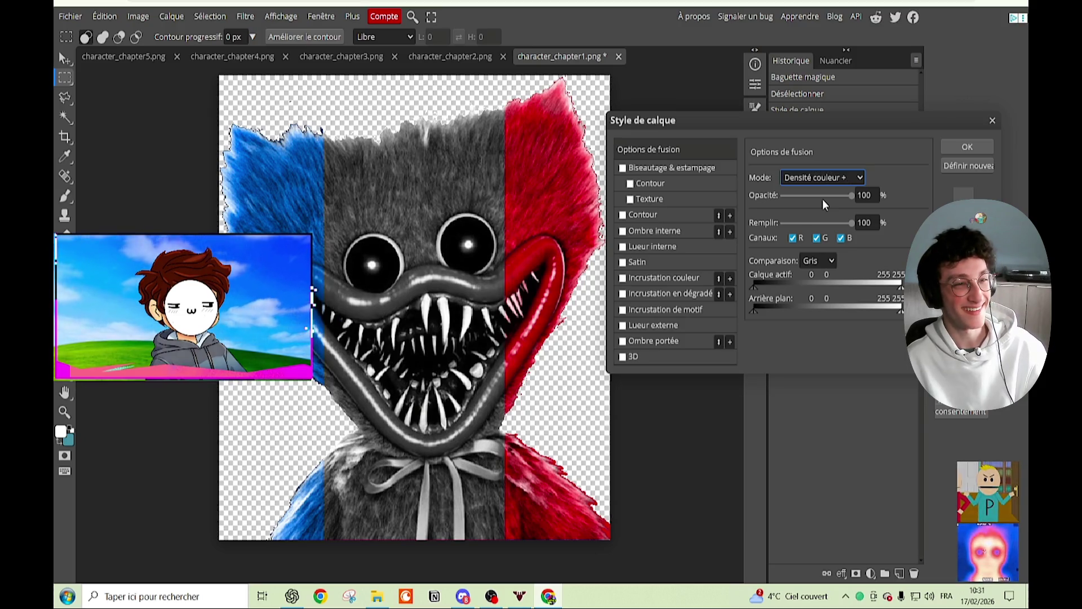
key(Up)
key(Up)
key(Up)
key(Up)
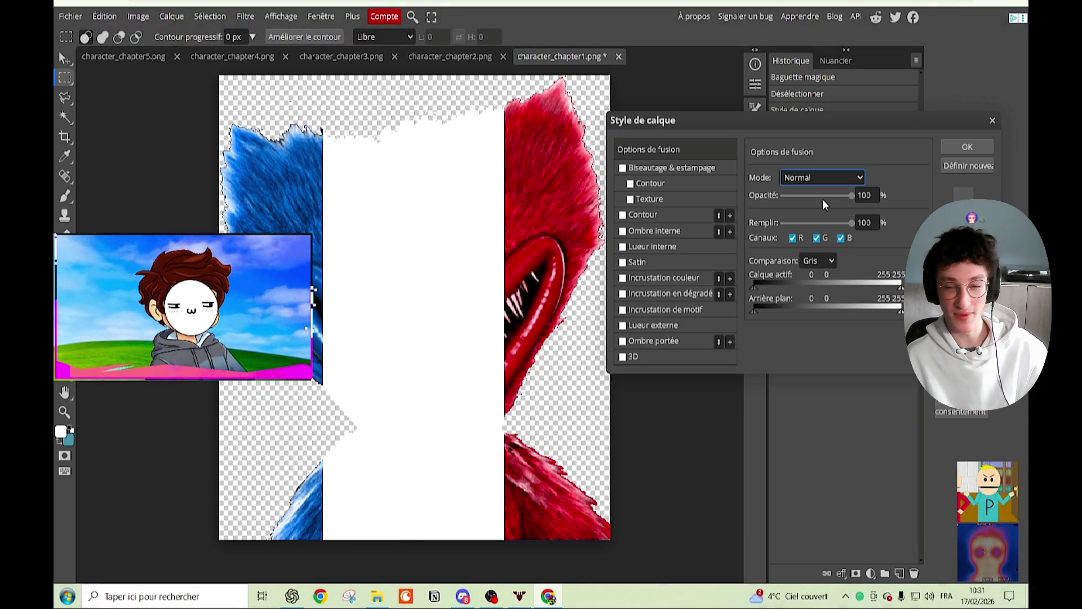
key(Down)
key(Down)
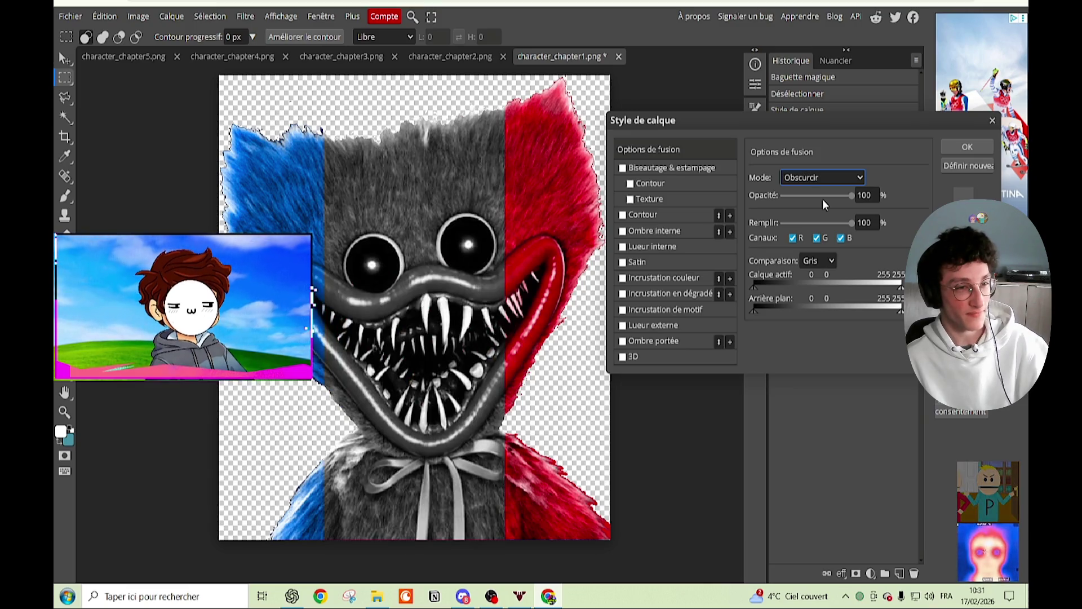
key(Down)
key(Down)
key(Down)
key(Down)
key(Down)
key(Down)
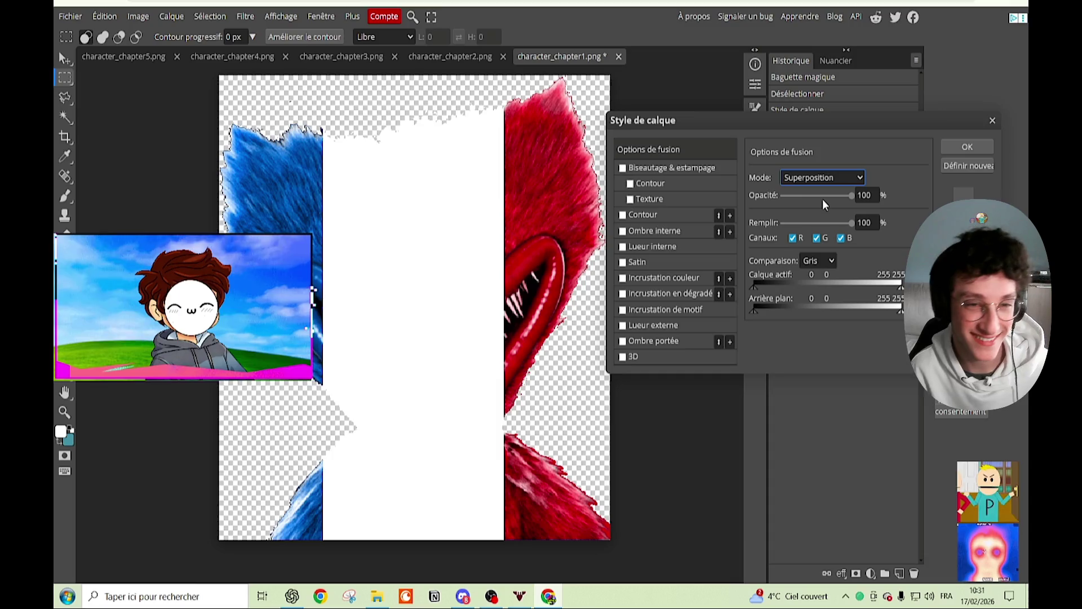
Step: Settle the overlay on Lumière tamisée at 85% opacity and confirm the layer style
key(Up)
key(Up)
key(Up)
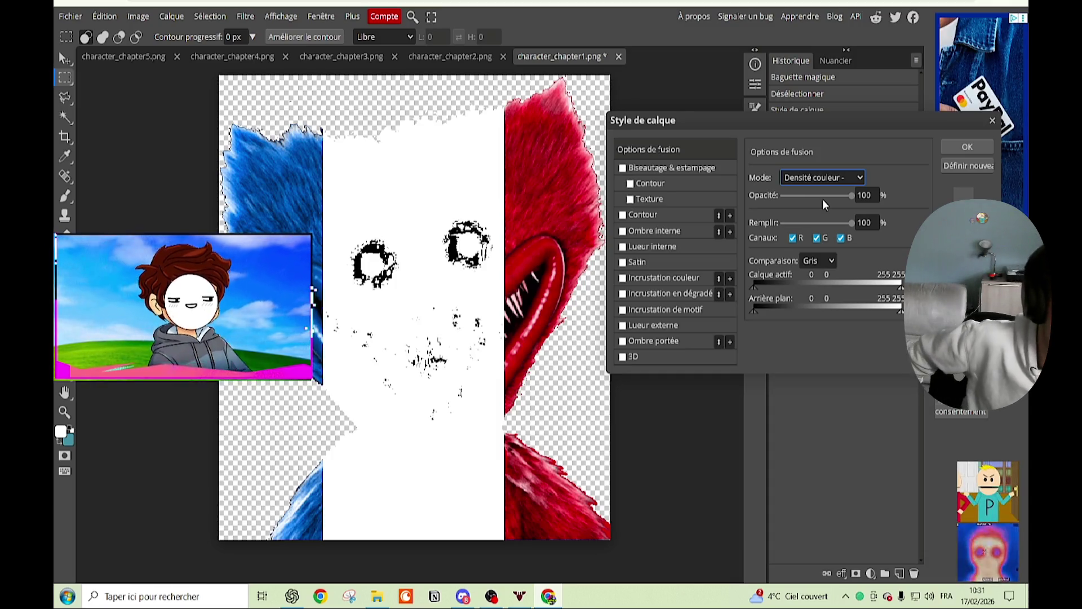
key(Down)
key(Down)
key(Down)
key(Down)
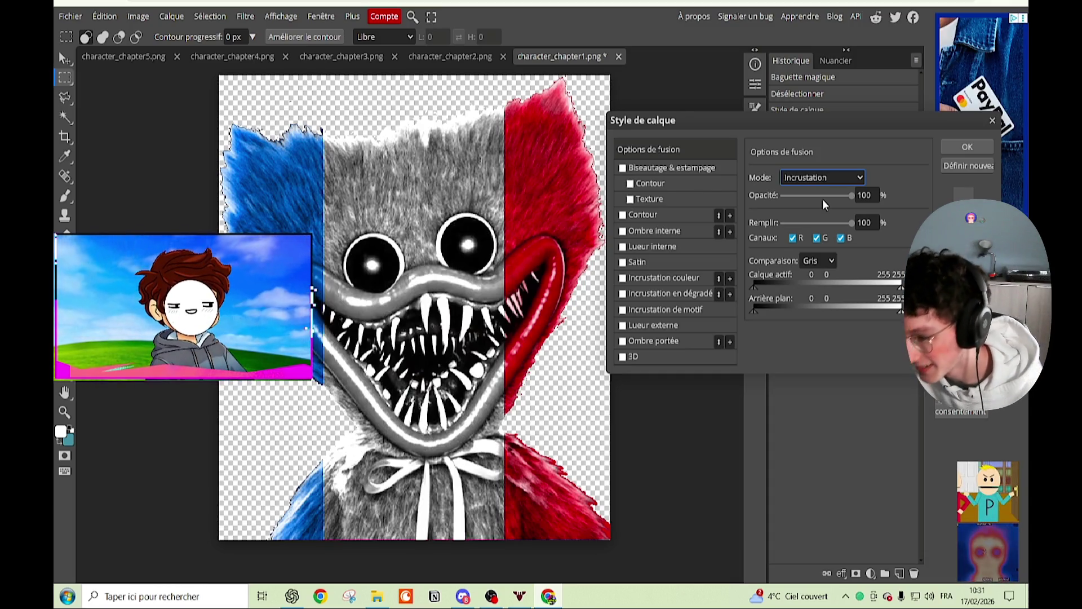
key(Down)
key(Up)
key(Down)
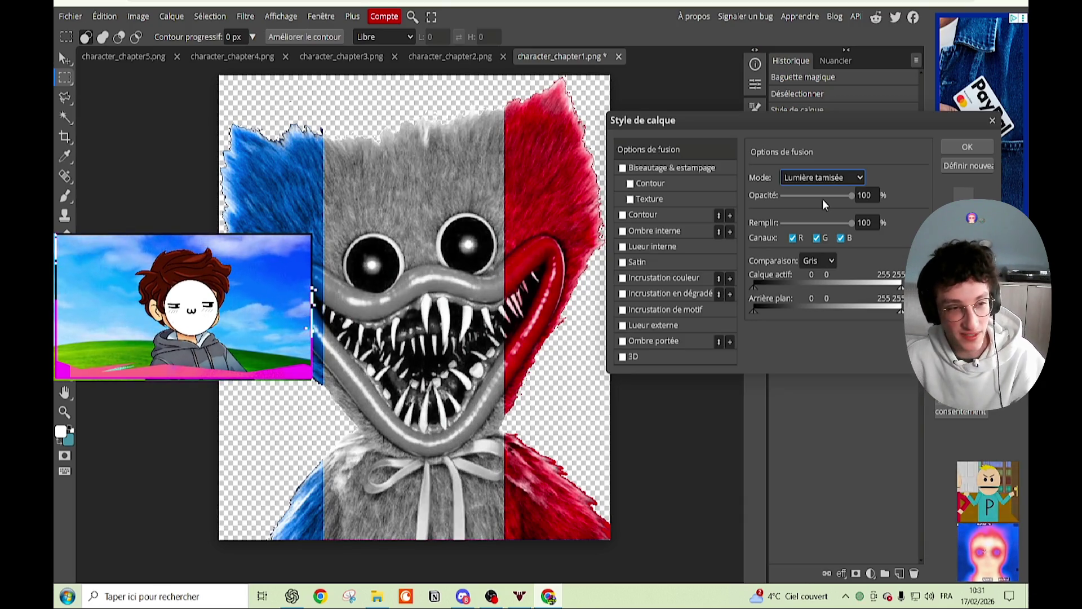
key(Down)
key(Up)
key(Up)
key(Down)
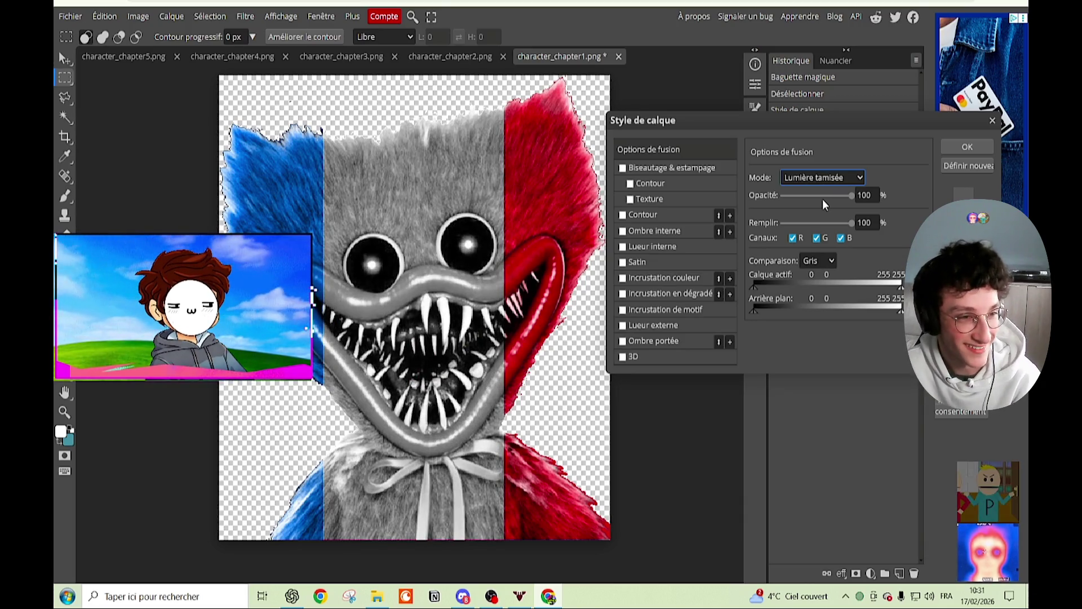
drag(851, 195, 843, 195)
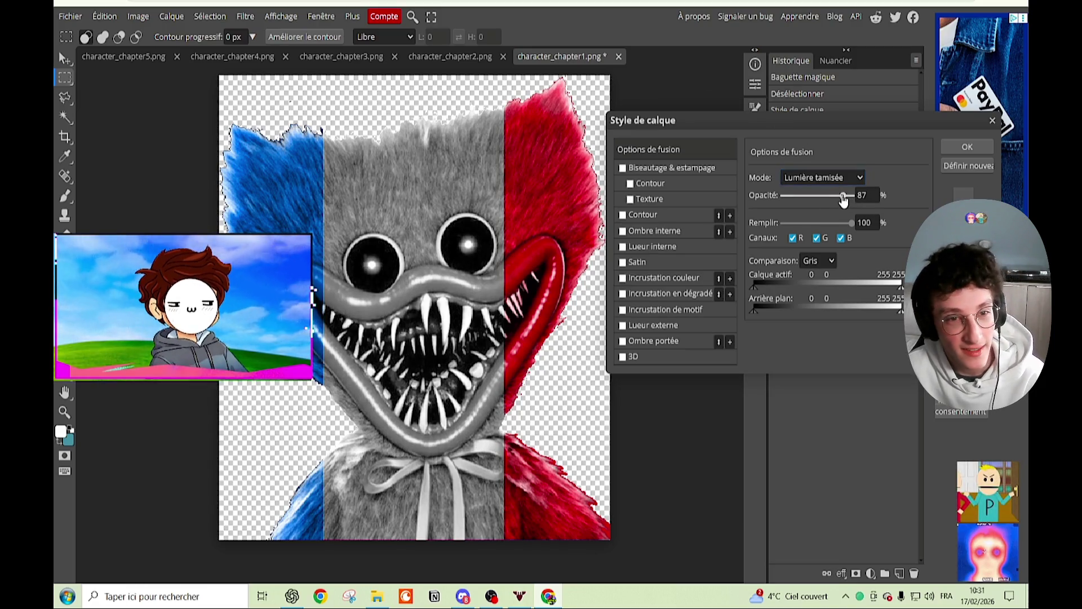
key(Return)
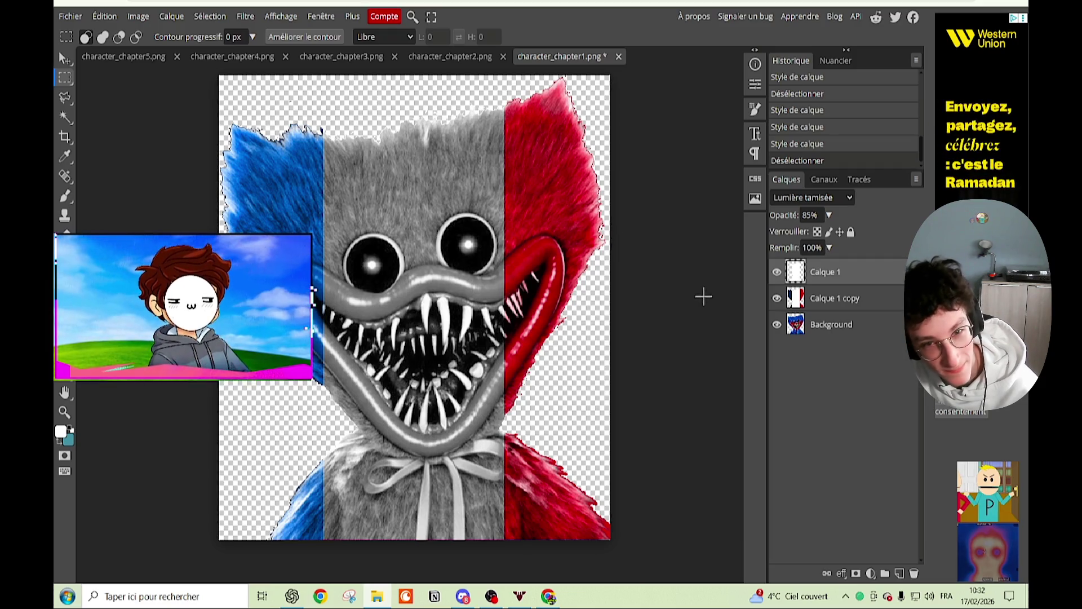
Step: Close the advertisement beside the Photopea workspace
click(1024, 18)
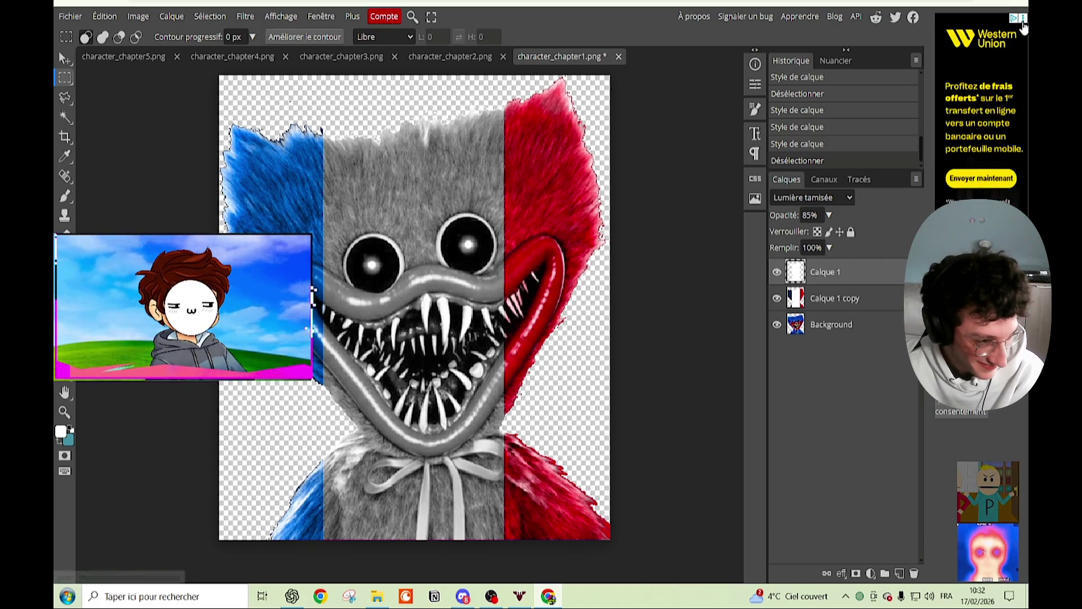
click(1023, 19)
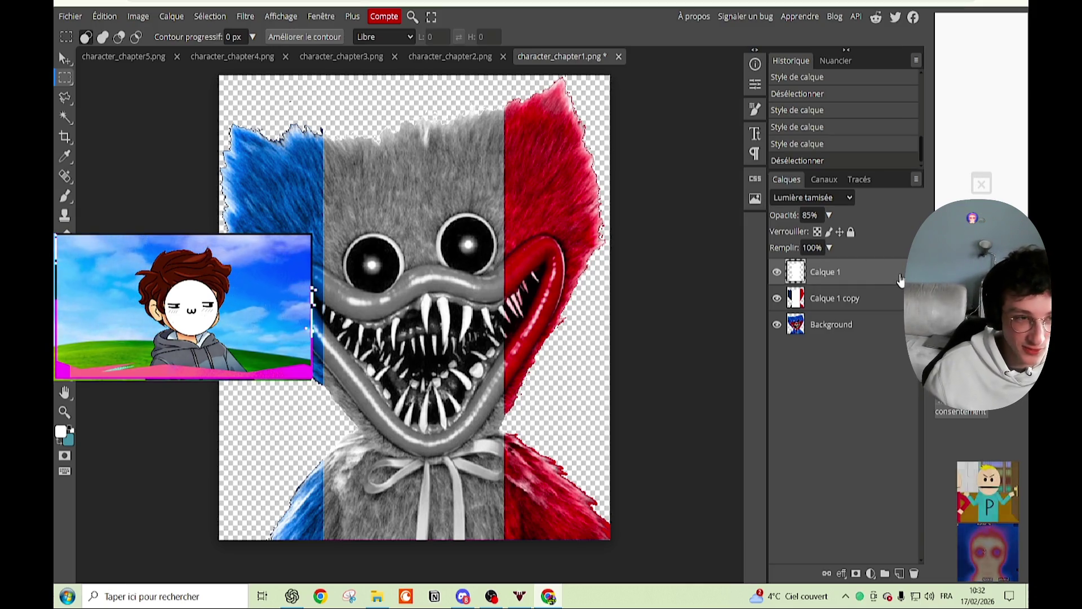
Step: Raise Calque 1's opacity to 100 and preview Lumière linéaire, Lumière crue and Exclusion modes
double_click(899, 276)
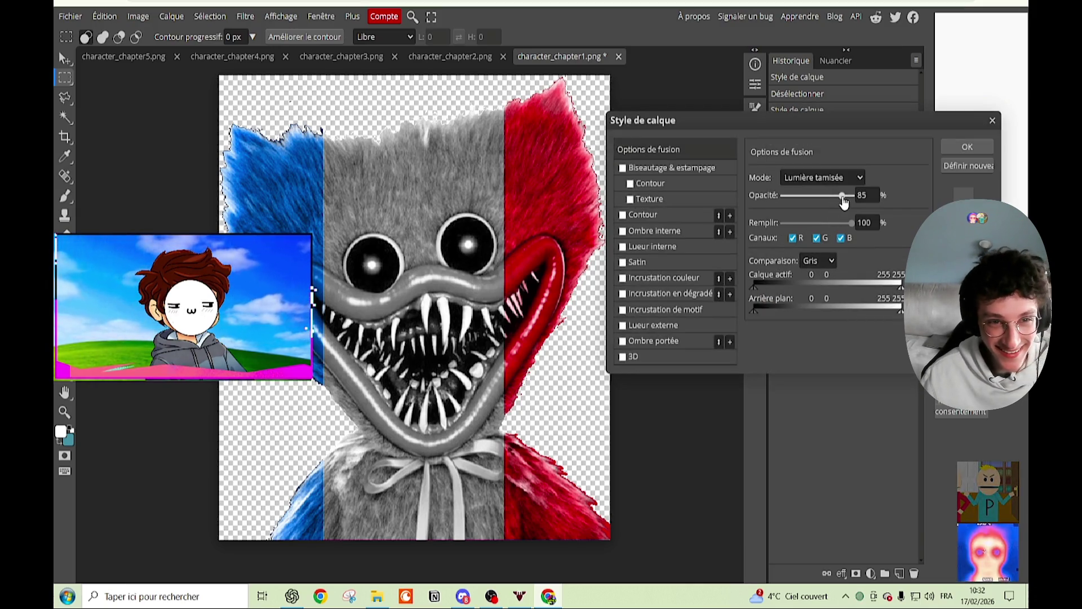
drag(850, 202, 881, 192)
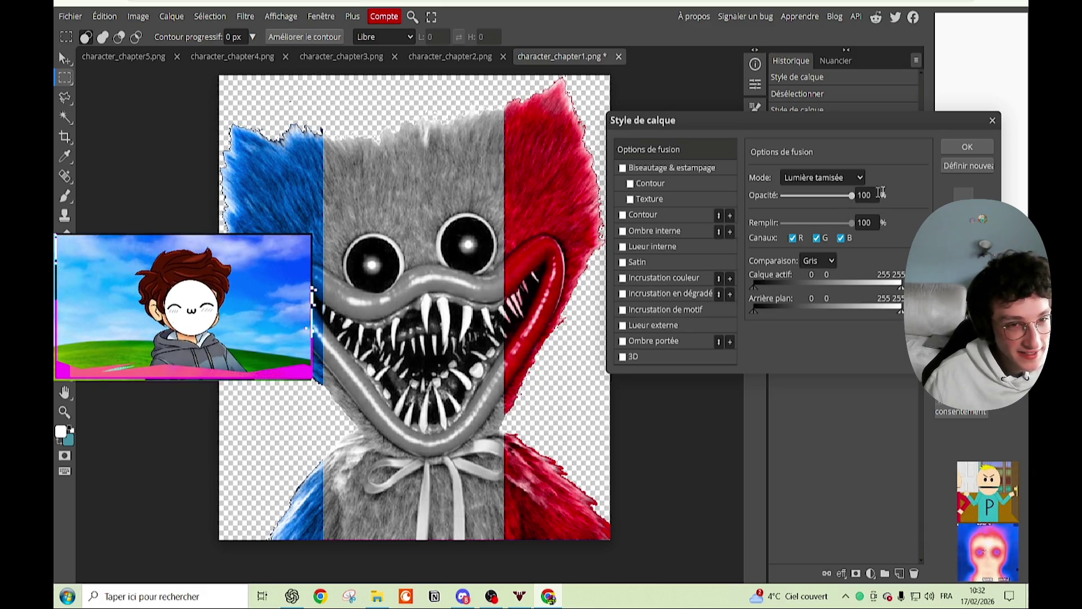
click(821, 178)
click(818, 451)
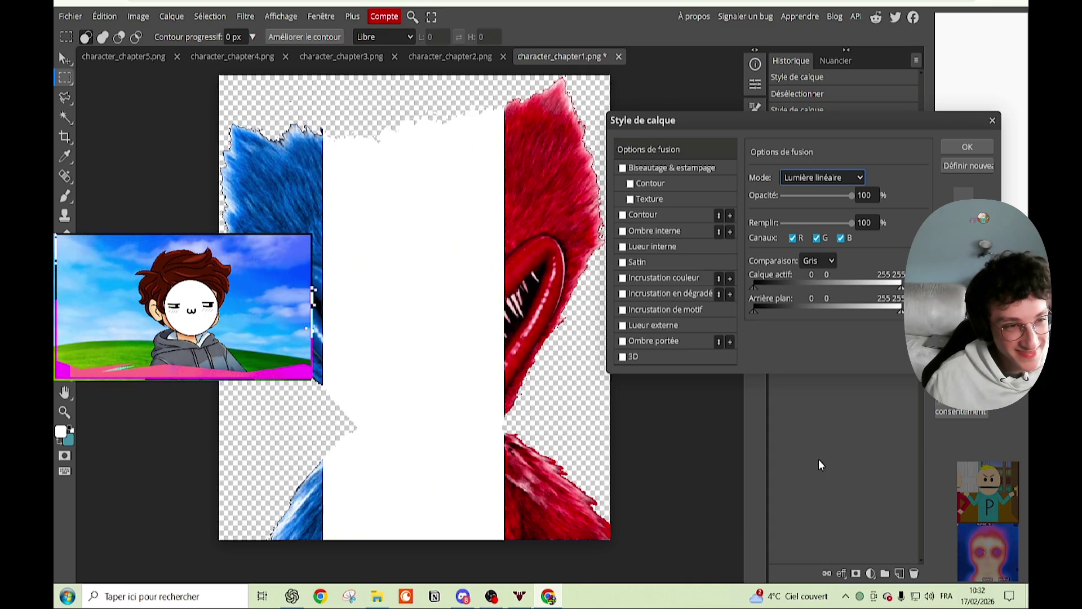
key(Up)
key(Up)
key(Down)
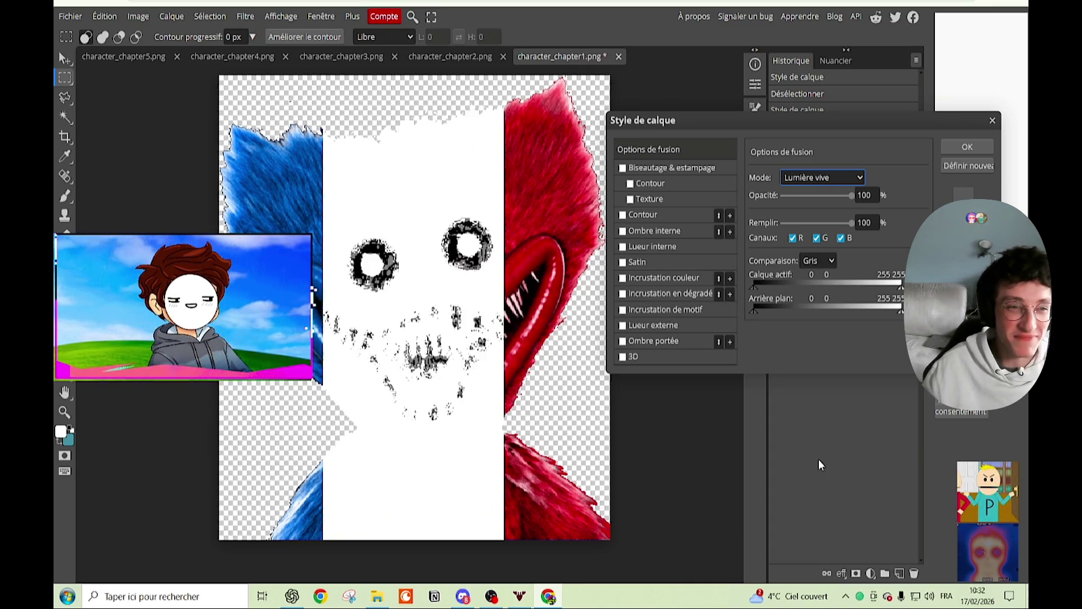
key(Up)
key(Down)
key(Down)
key(Down)
key(Down)
key(Down)
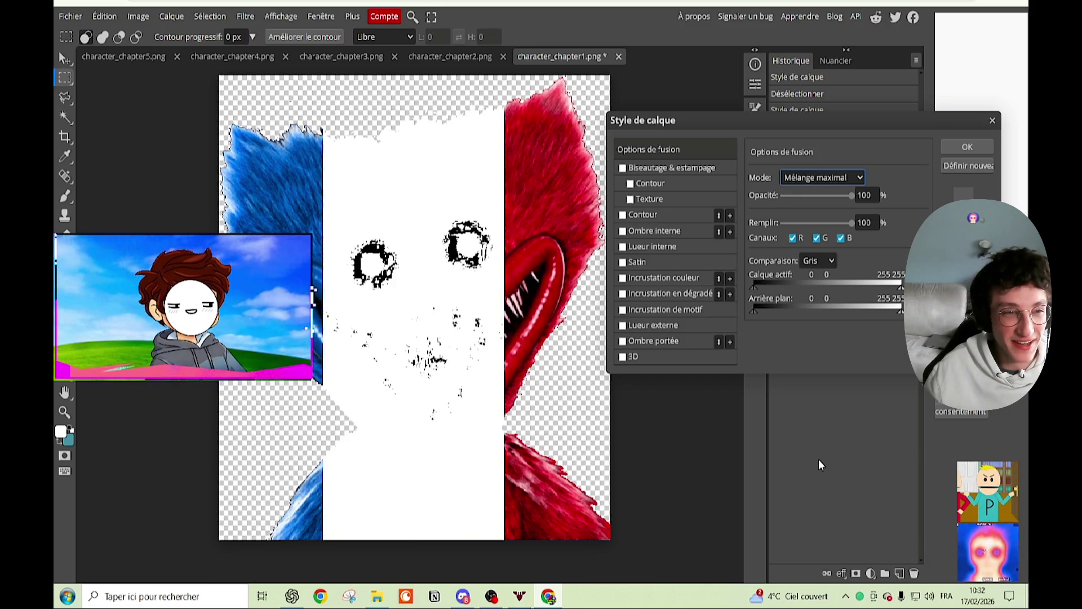
key(Down)
Step: Preview Lumière ponctuelle, Mélange maximal and Lumière vive, end on Incrustation, then open a new tab
key(Up)
key(Up)
key(Up)
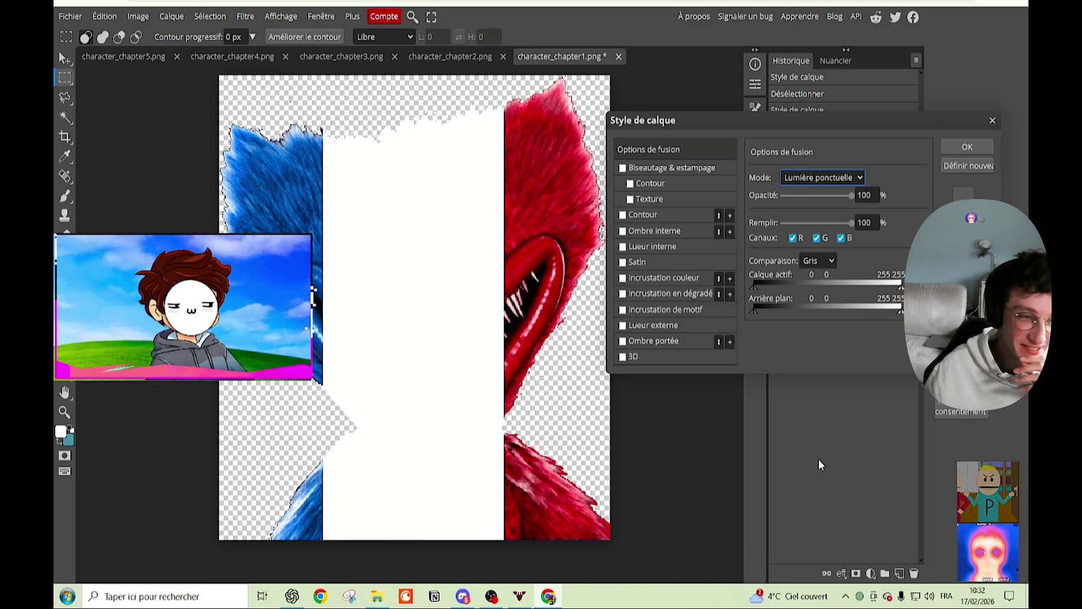
key(Down)
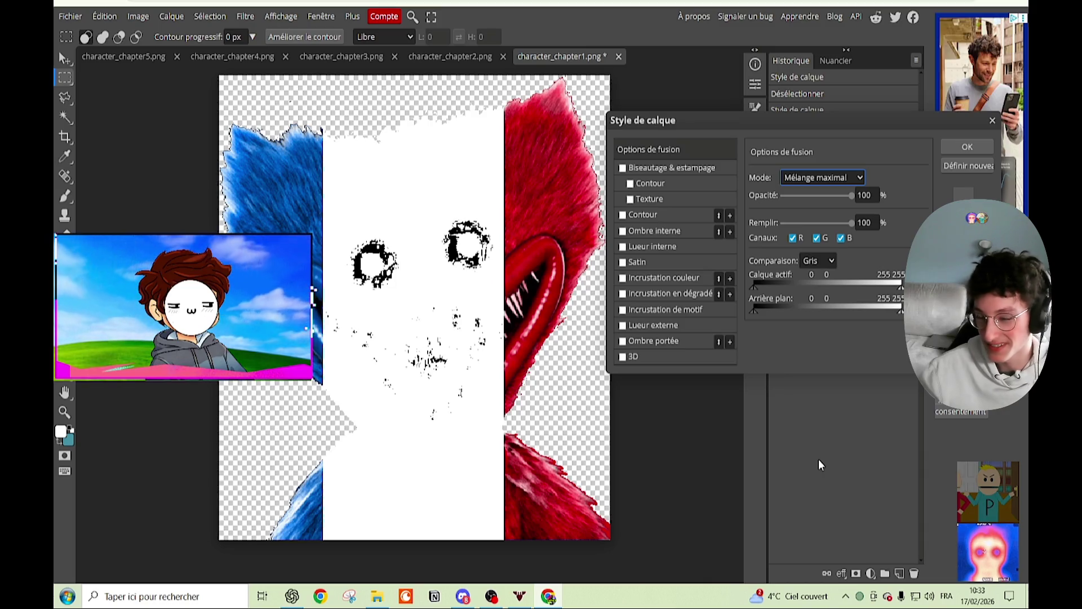
key(Up)
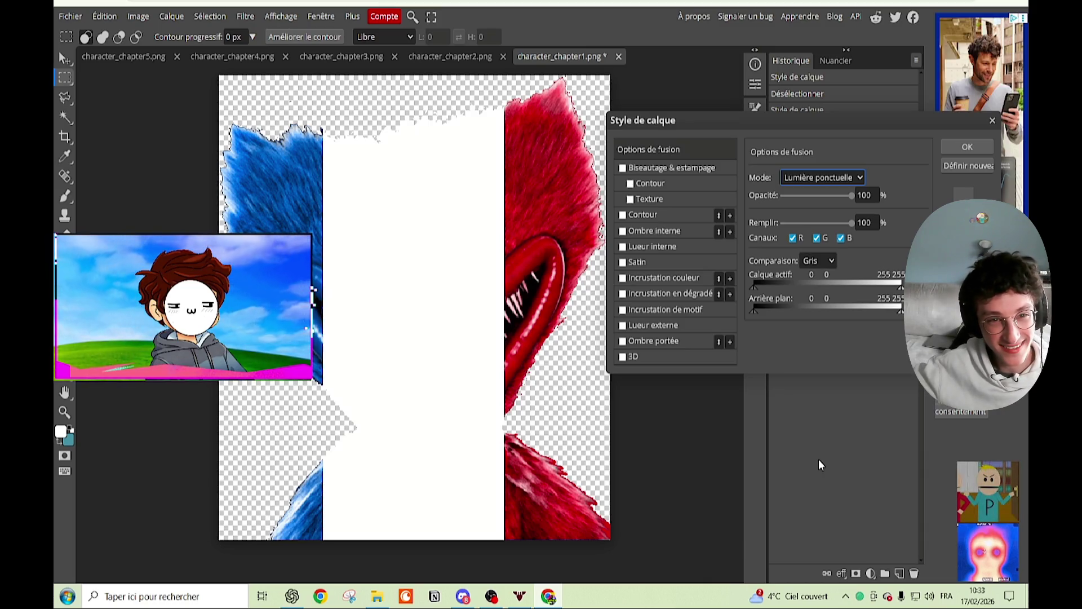
key(Up)
key(Up)
key(Up)
key(Up)
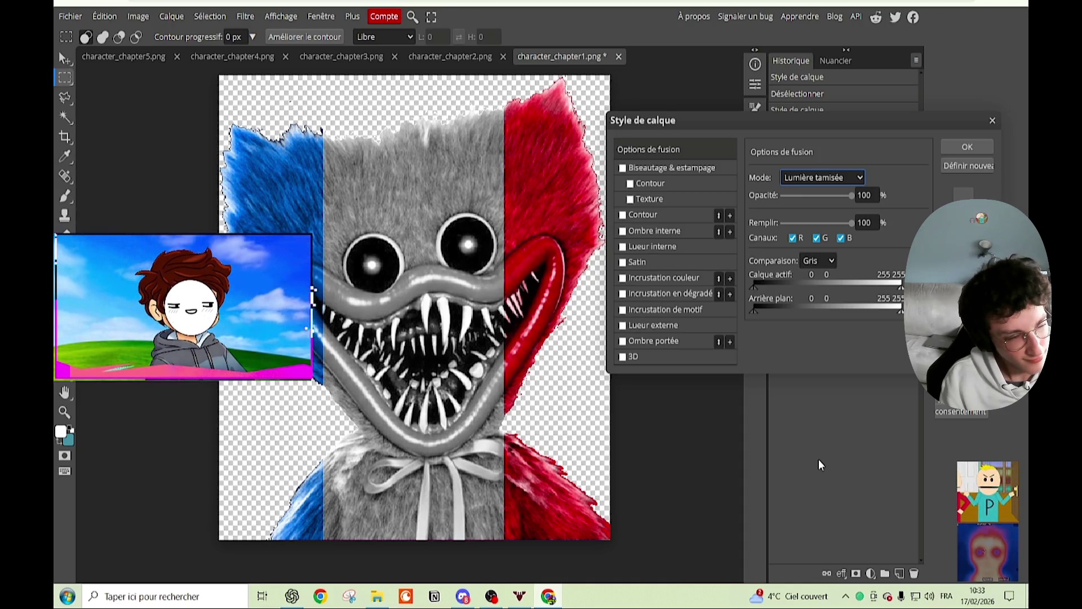
key(Up)
key(Up)
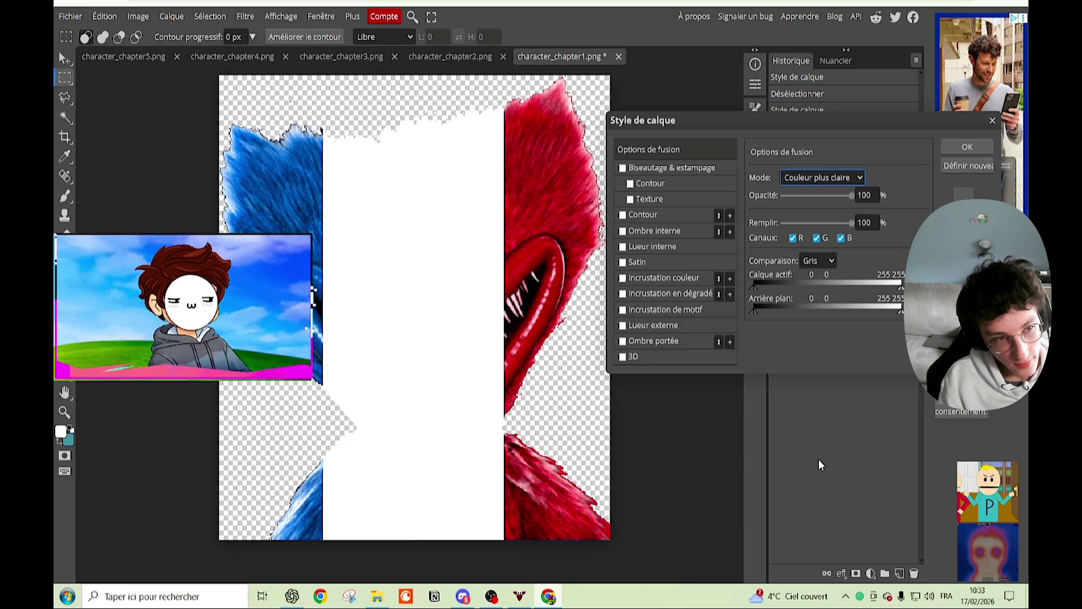
key(Down)
key(Down)
key(Up)
key(Up)
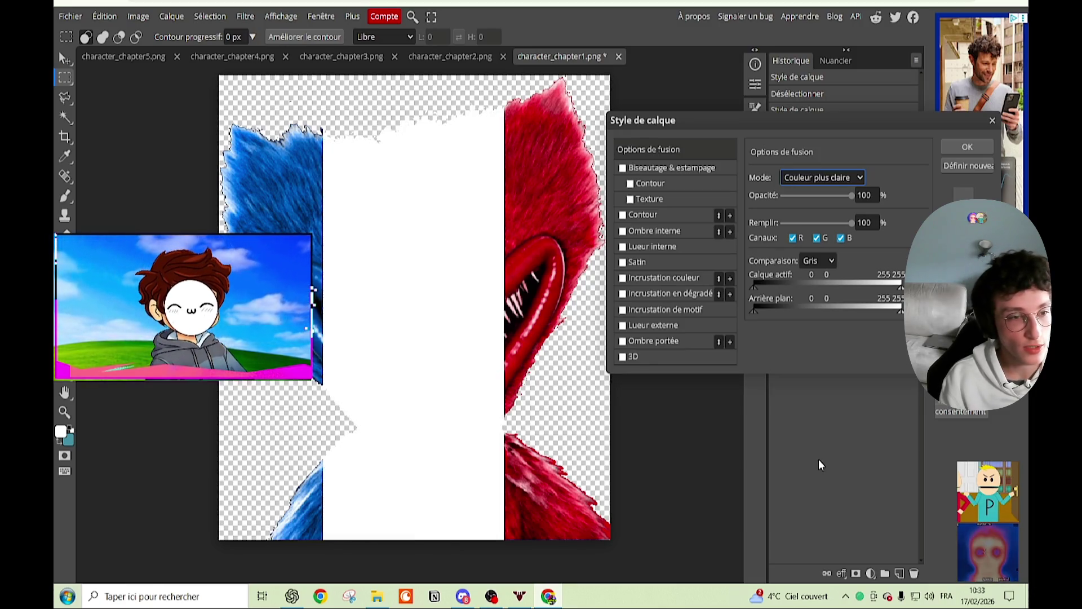
key(Down)
key(Down)
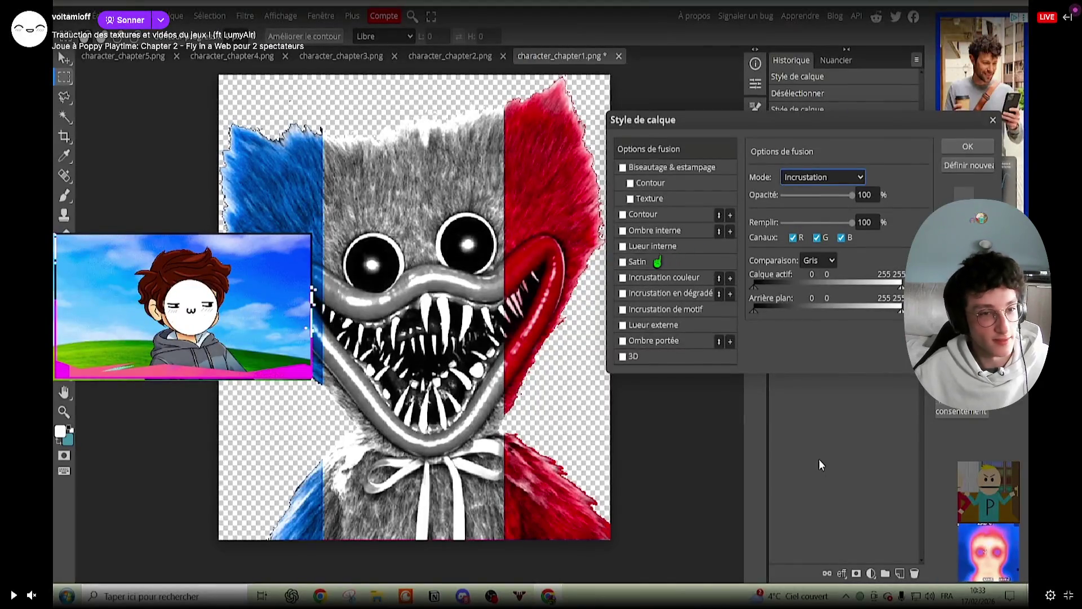
key(ctrl+t)
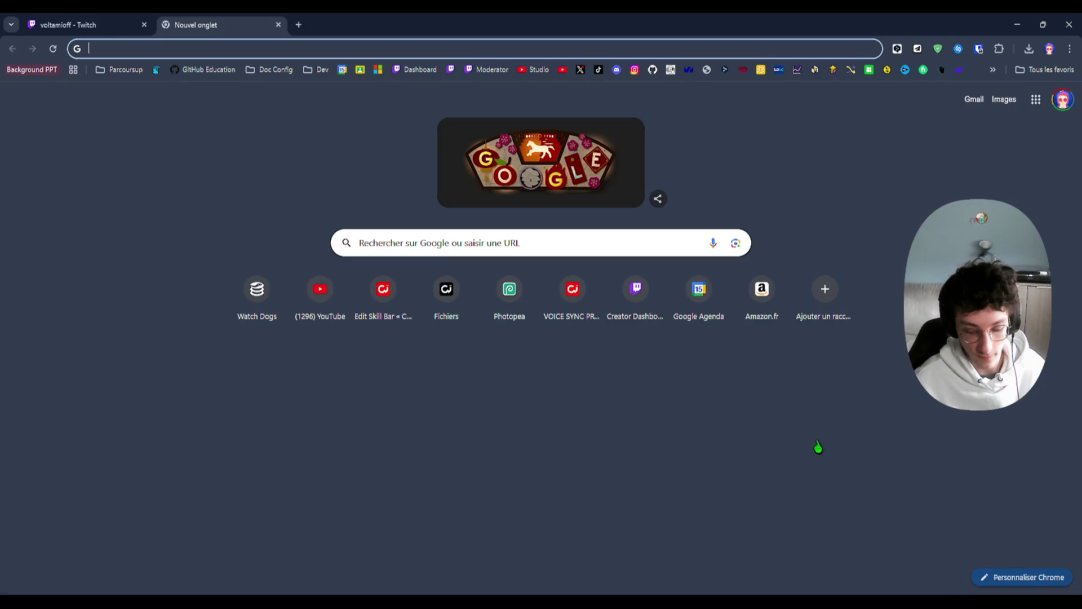
Step: Load photopea.com in the new tab, then put the Twitch stream fullscreen and resume it
text(photo)
key(Return)
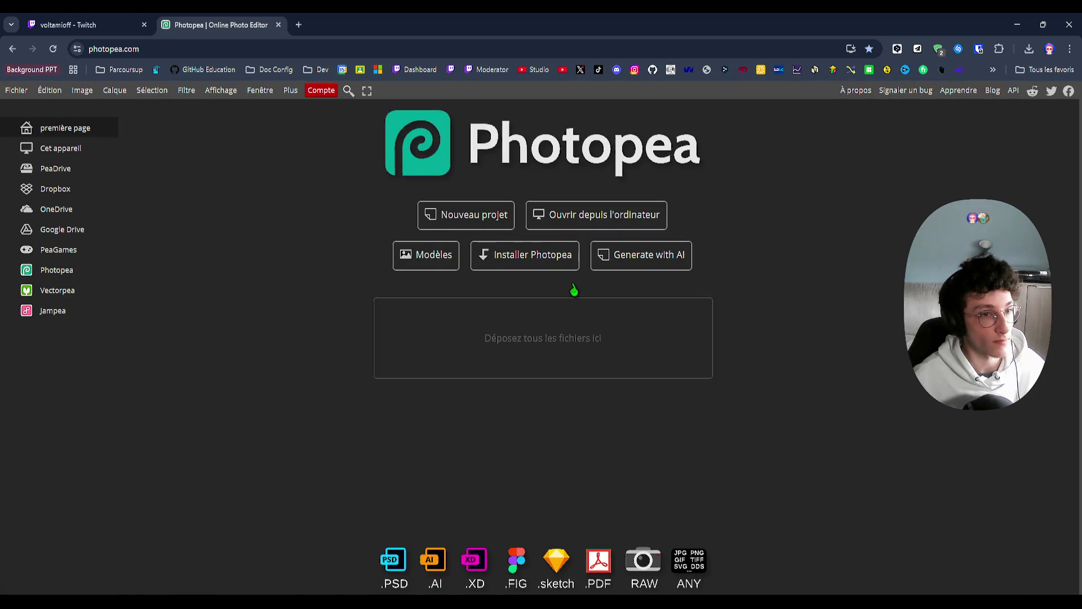
click(98, 21)
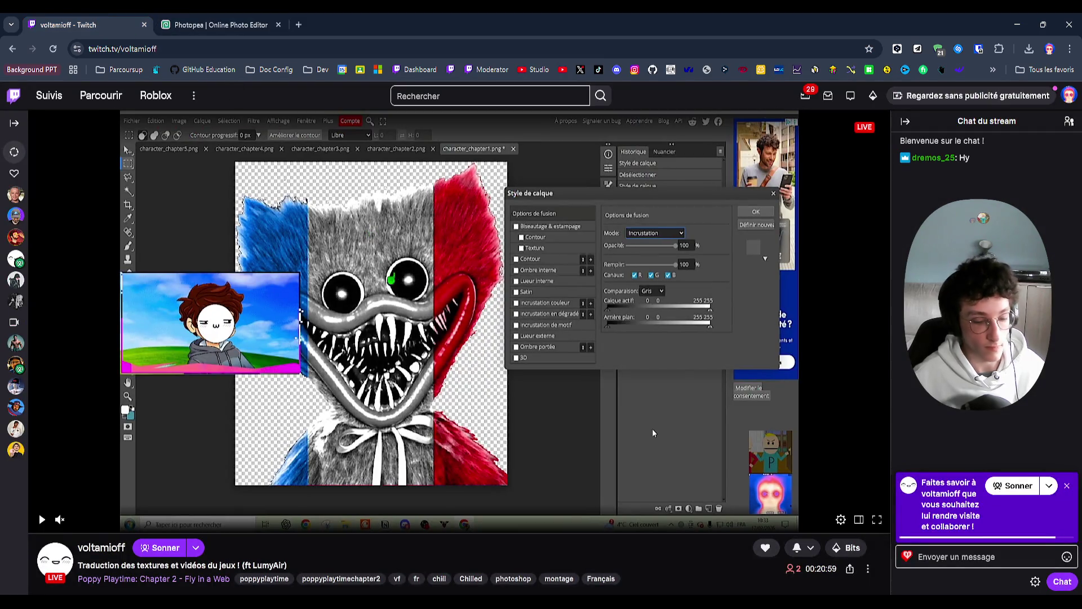
double_click(653, 432)
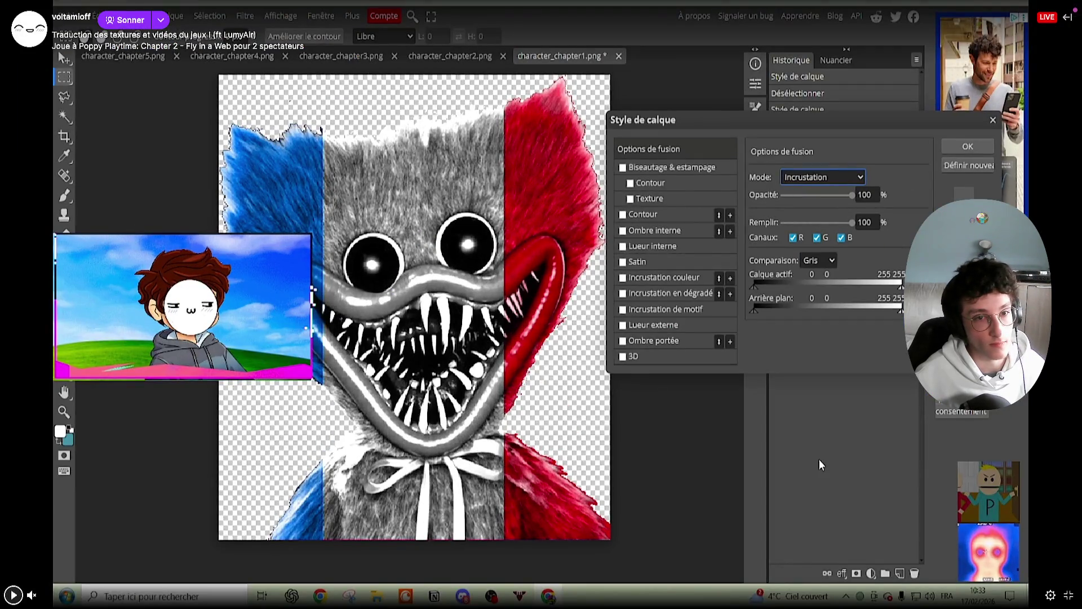
key(space)
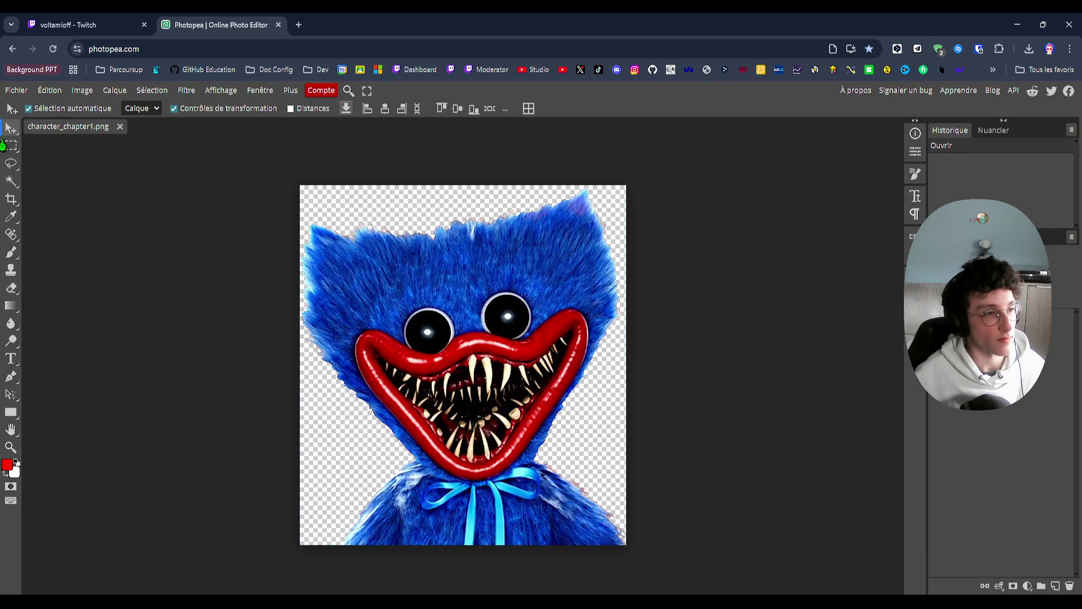
Step: Return to Photopea in browser full screen and zoom in on the Huggy Wuggy image
click(93, 23)
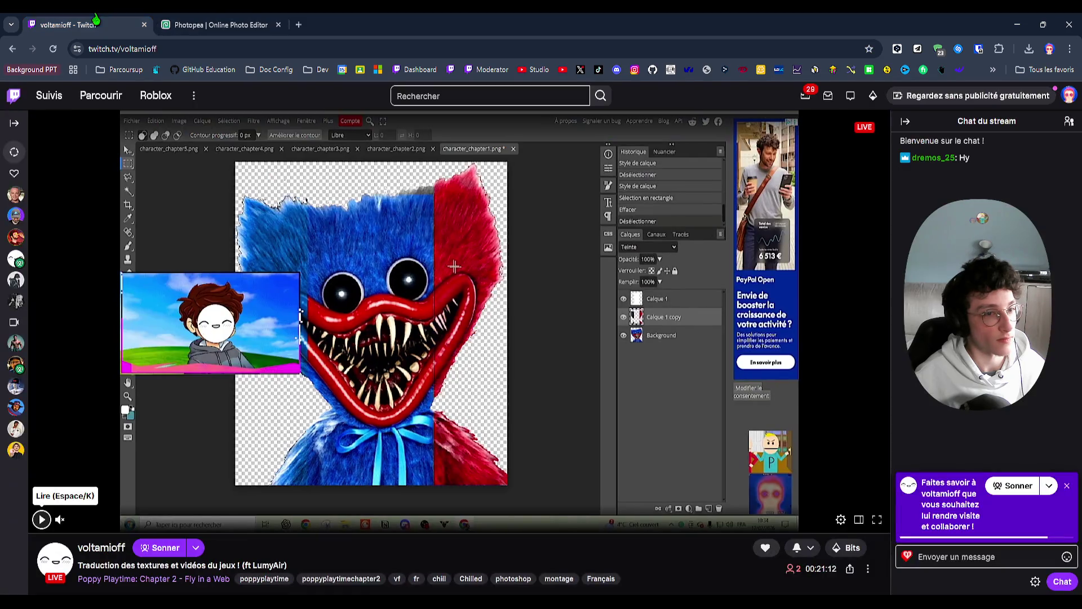
click(247, 22)
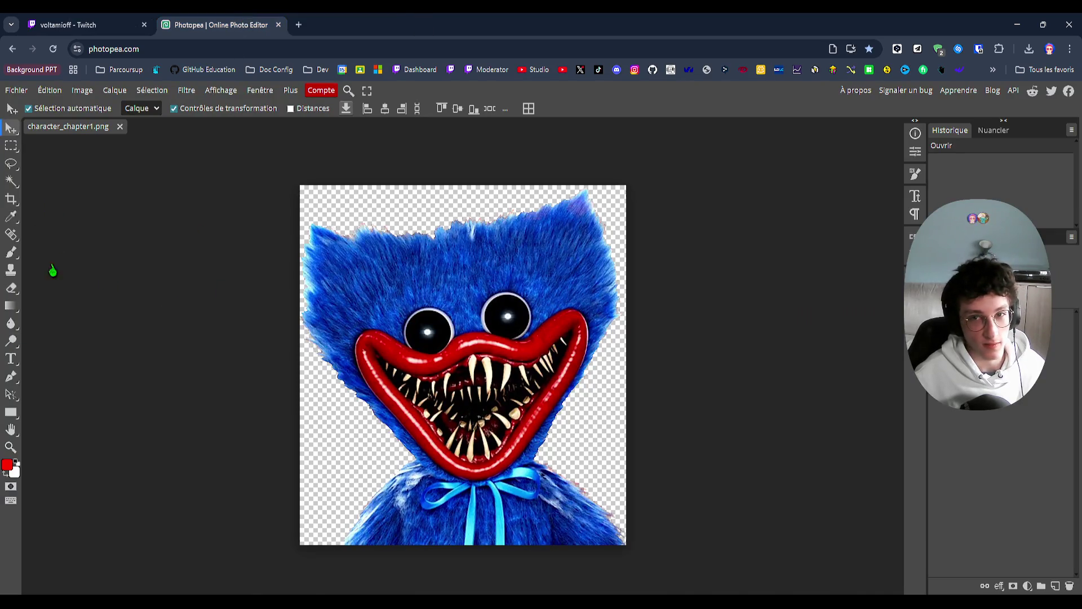
key(F11)
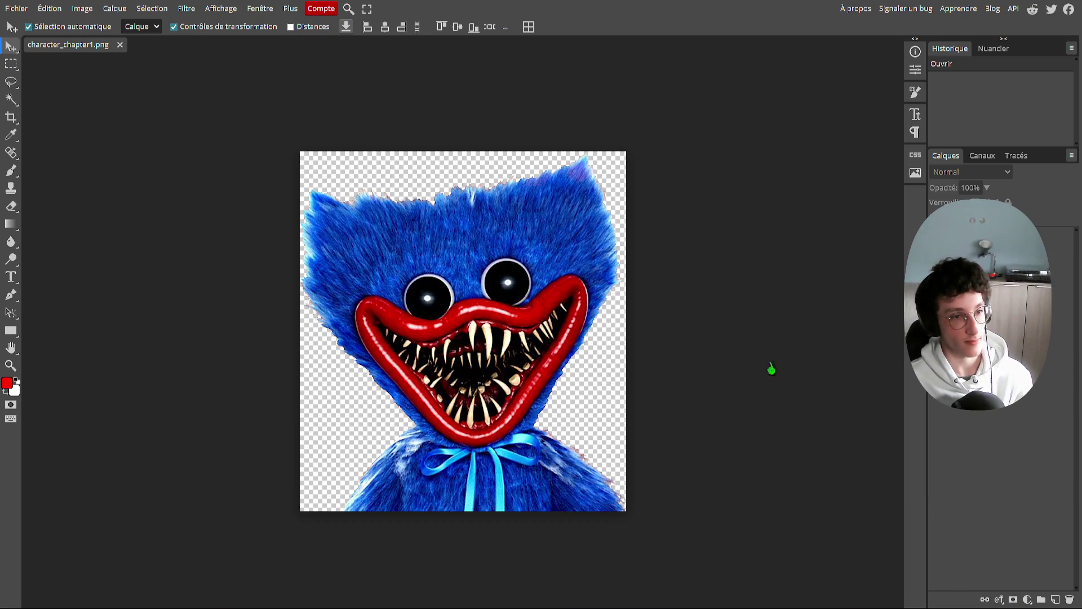
key(ctrl+plus)
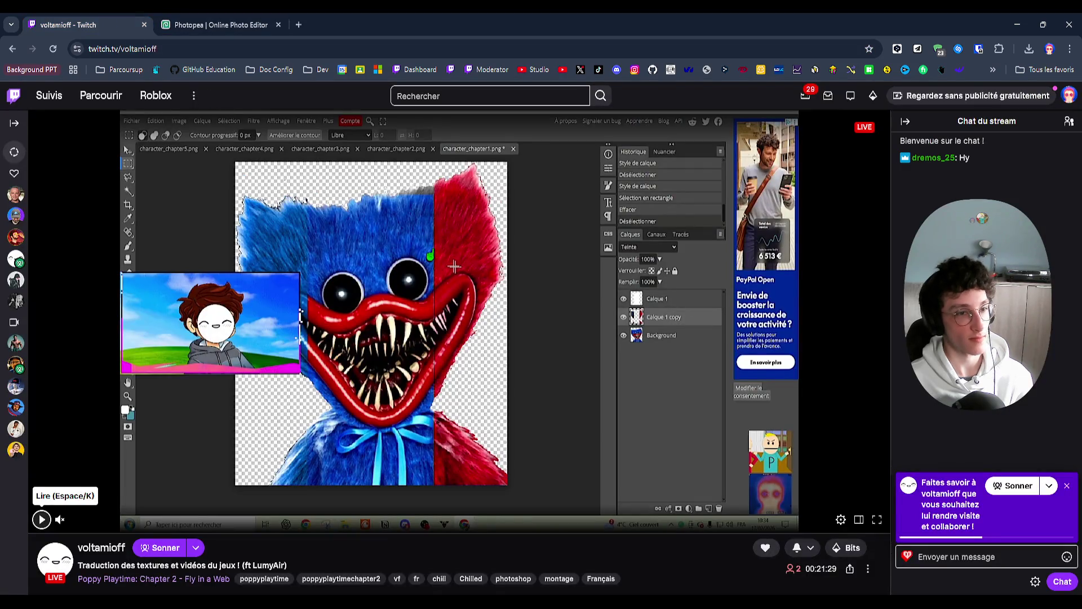
Step: Resume the stream recording in fullscreen, then go back to Photopea in full screen
key(space)
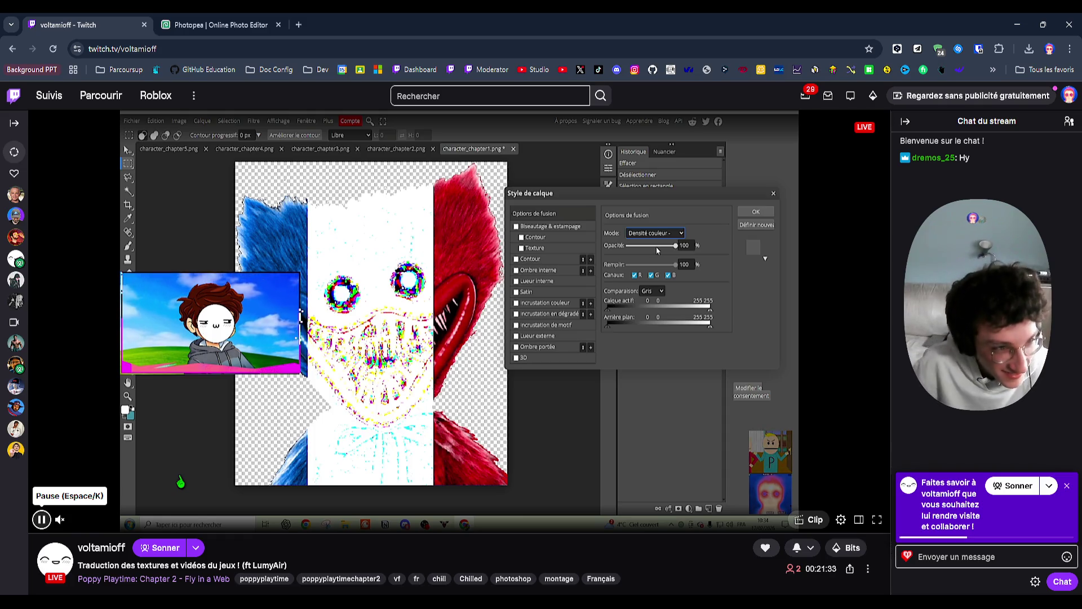
key(f)
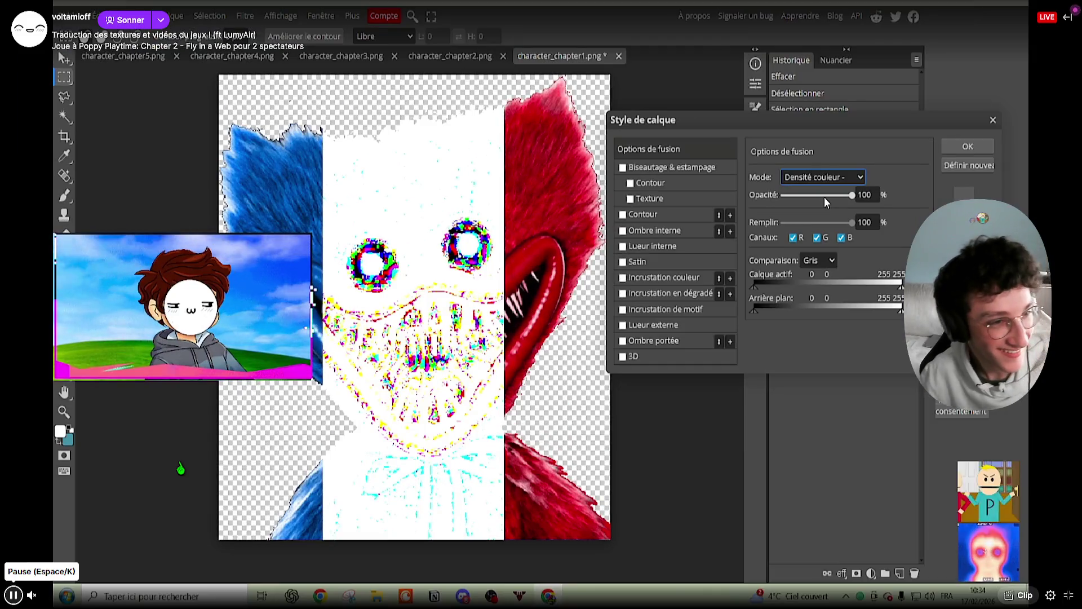
key(ctrl+Tab)
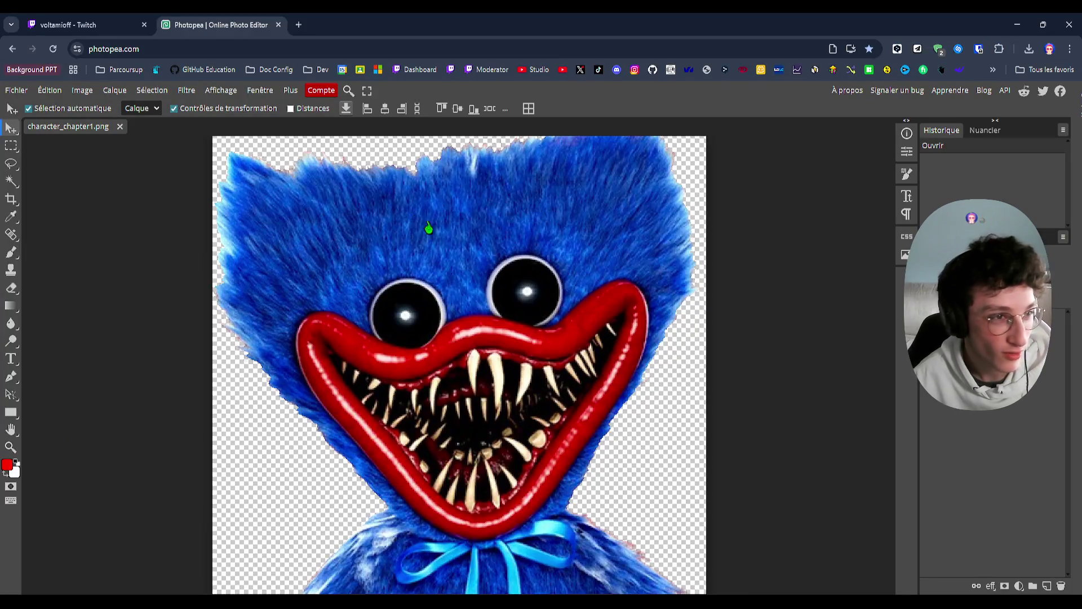
key(F11)
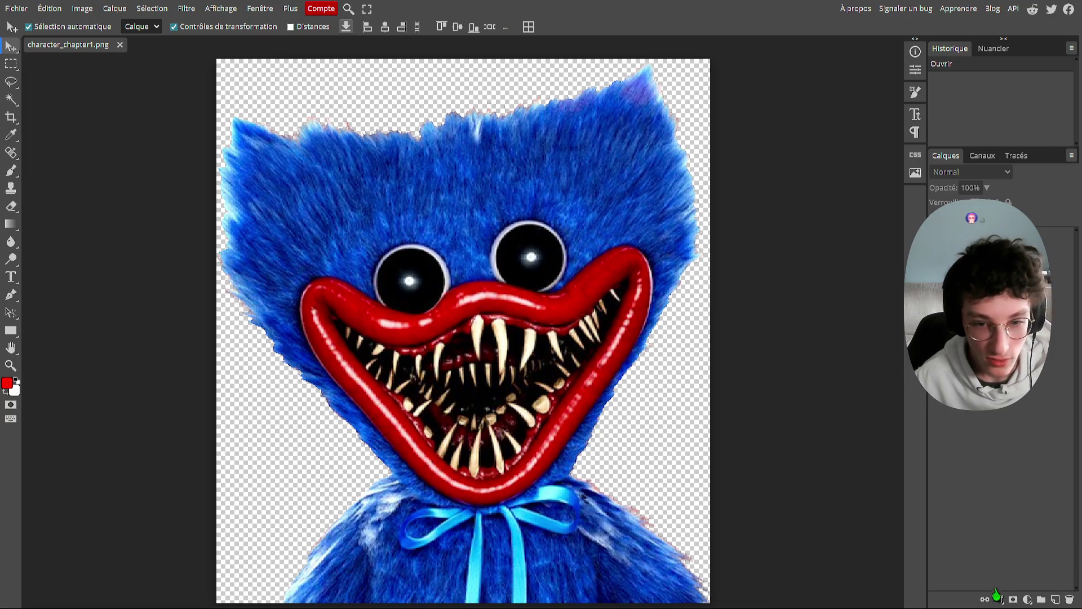
click(1056, 600)
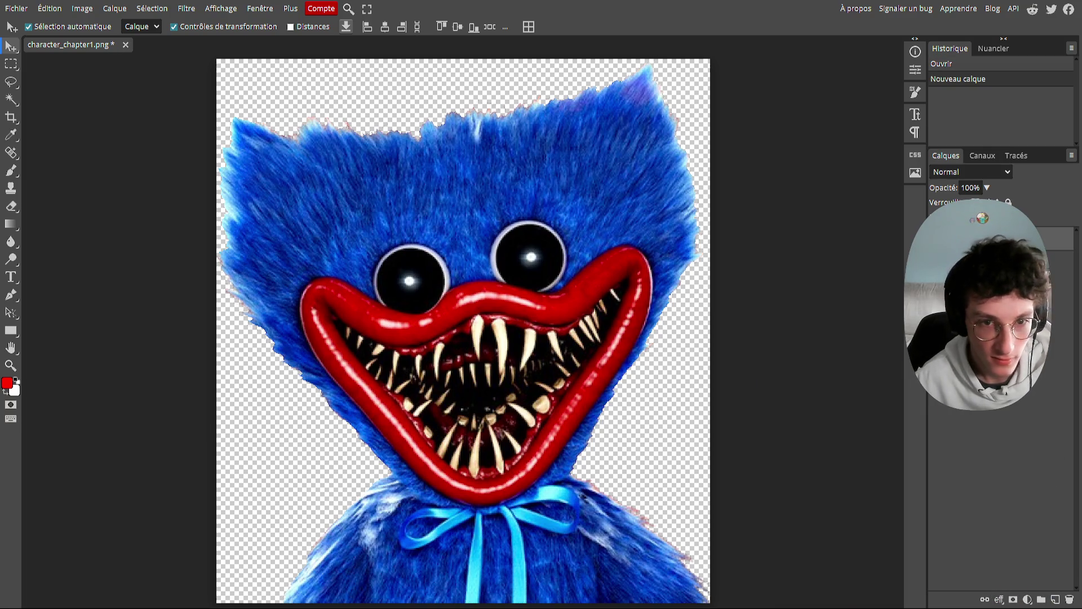
click(10, 330)
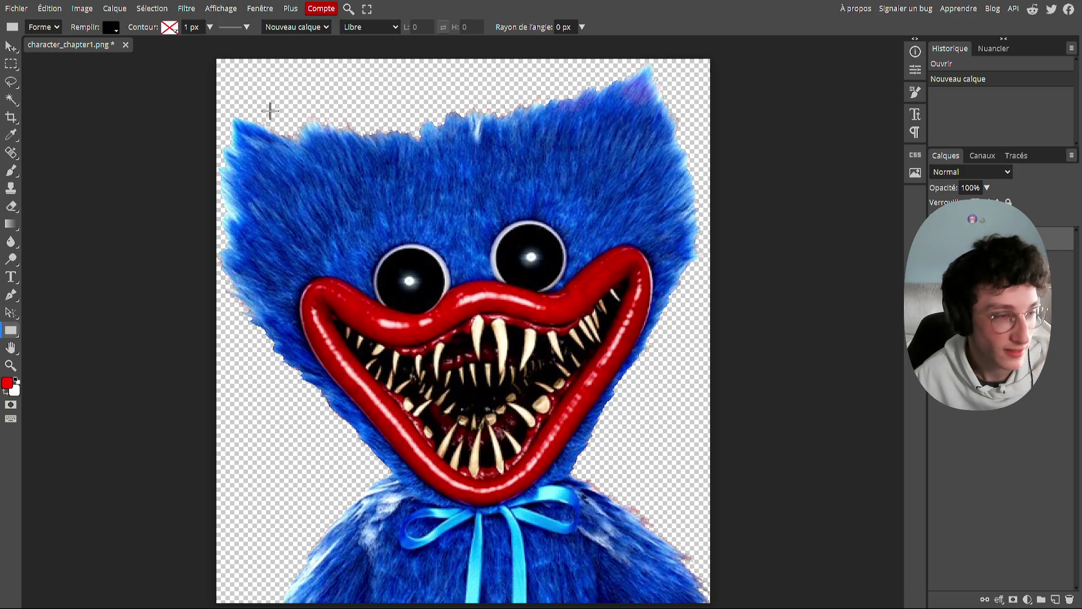
key(F11)
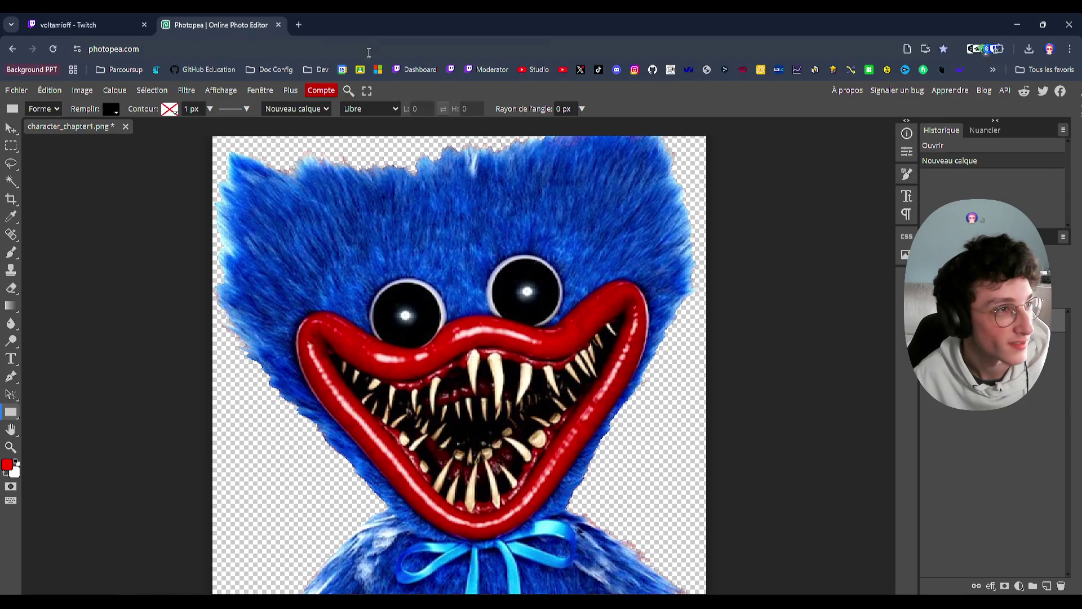
click(88, 24)
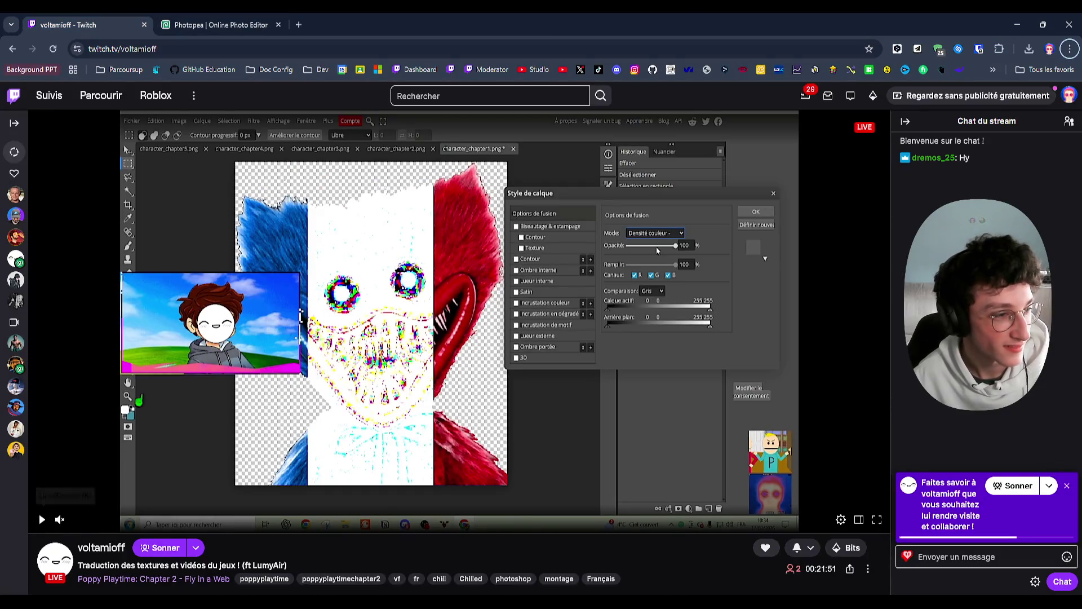
click(41, 519)
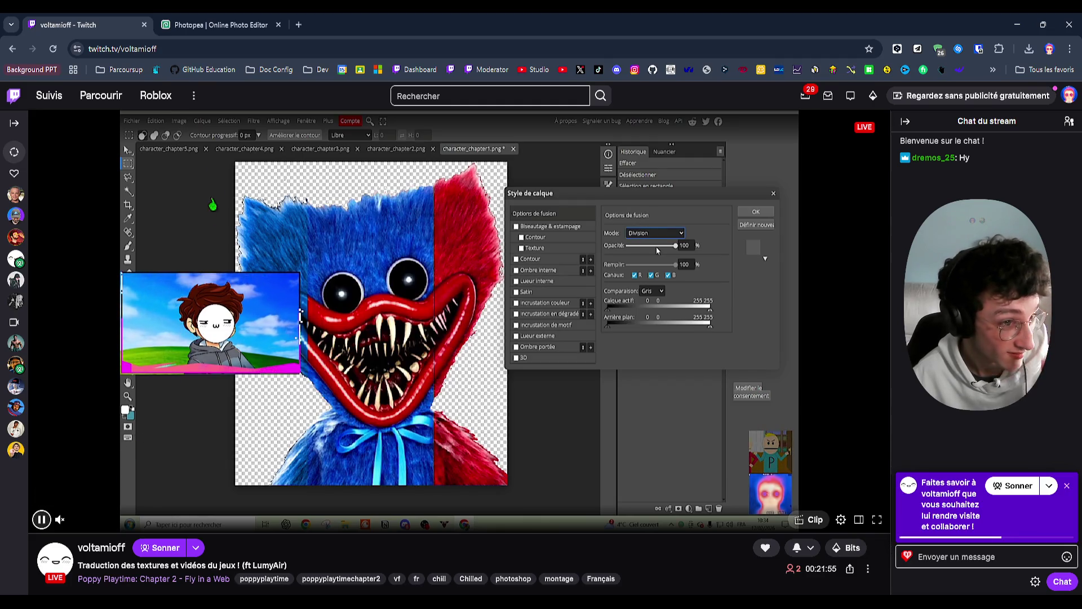
click(176, 23)
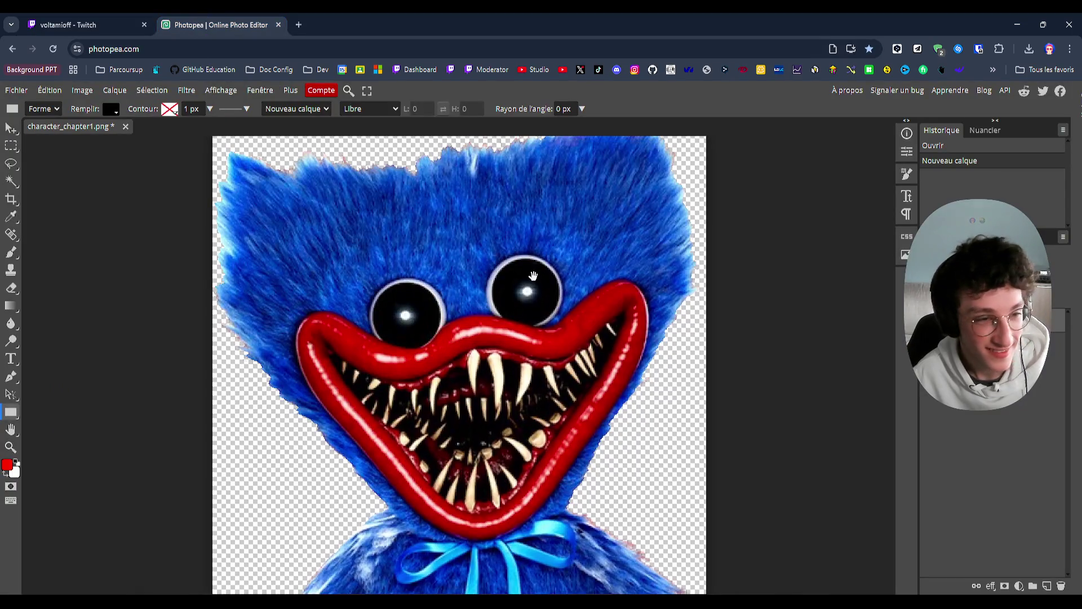
drag(534, 275, 530, 250)
key(F12)
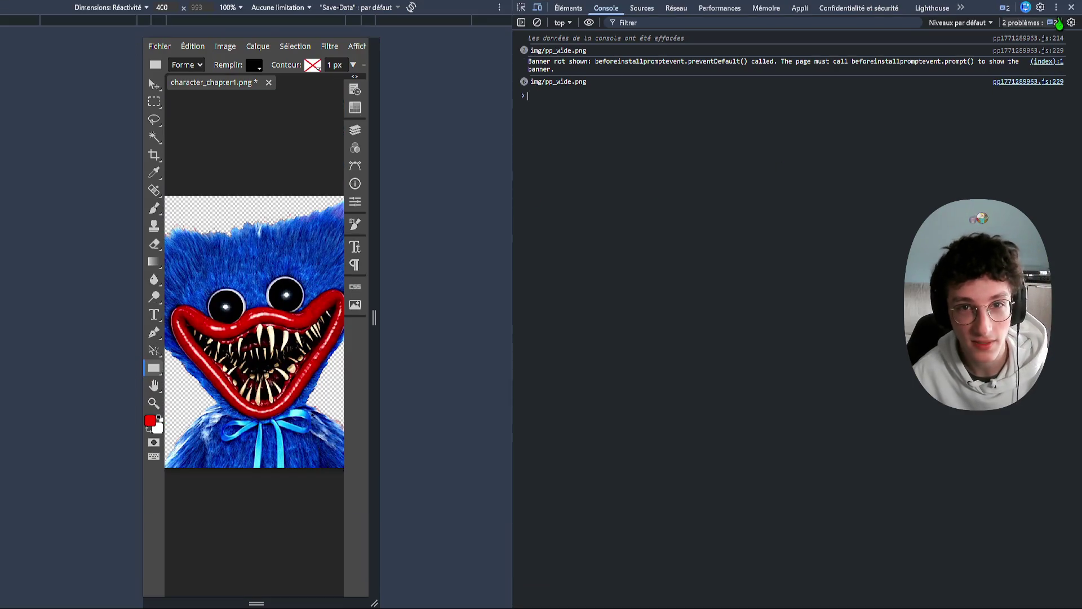
click(1071, 7)
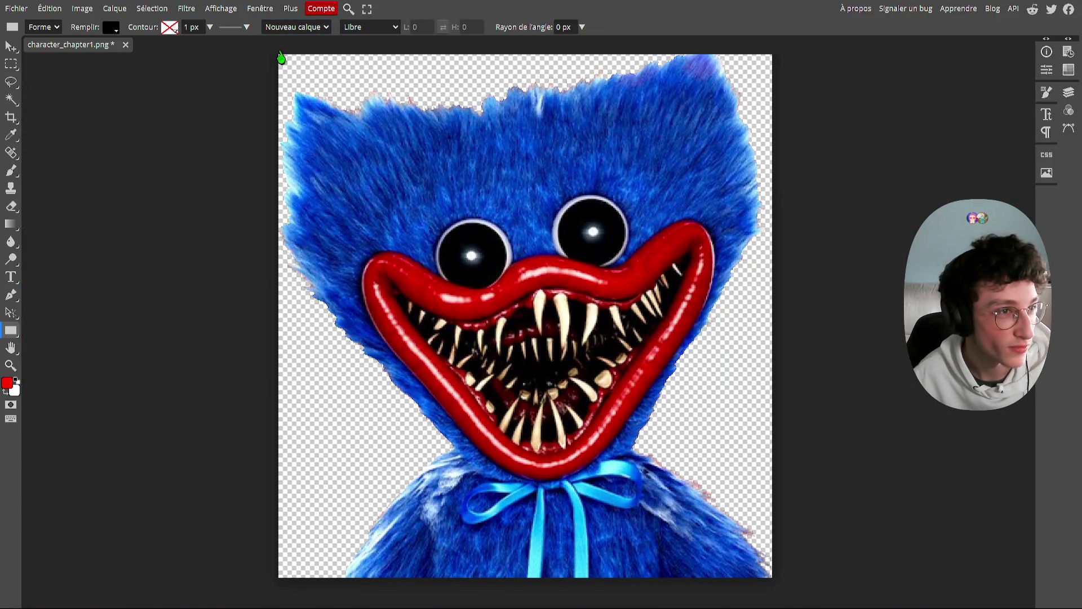
Step: Draw a black rectangle over the image, extend its right and bottom edges, and open Blending Options
drag(280, 57, 768, 567)
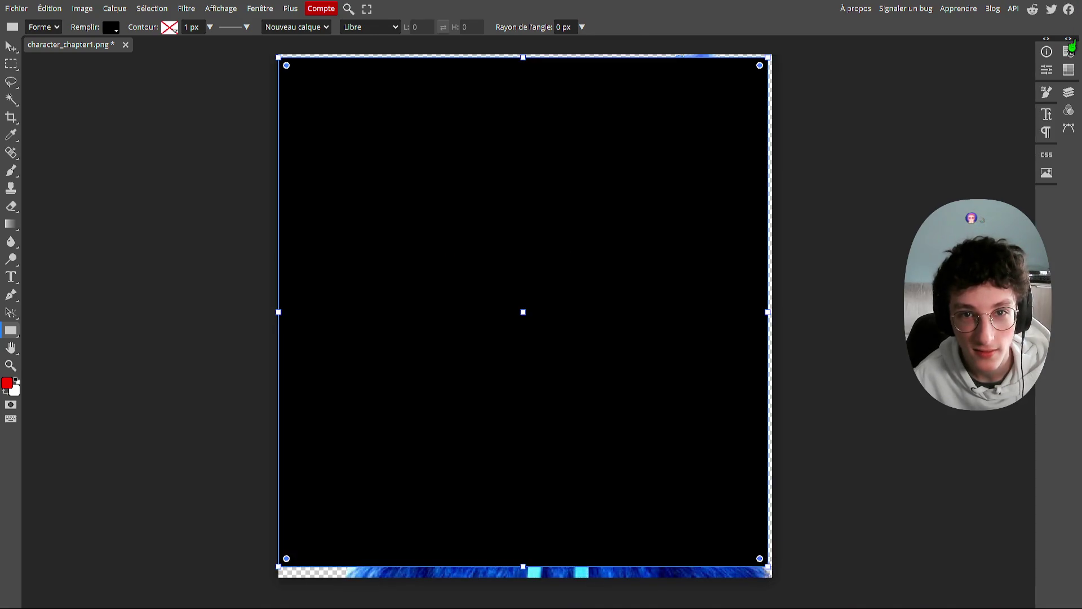
click(1070, 50)
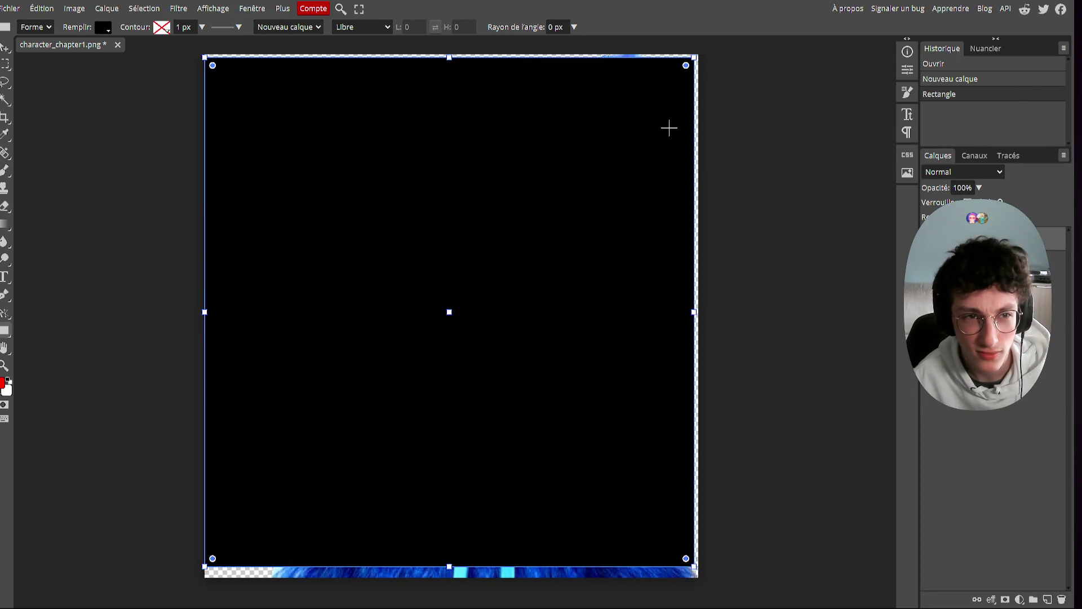
drag(696, 56, 699, 53)
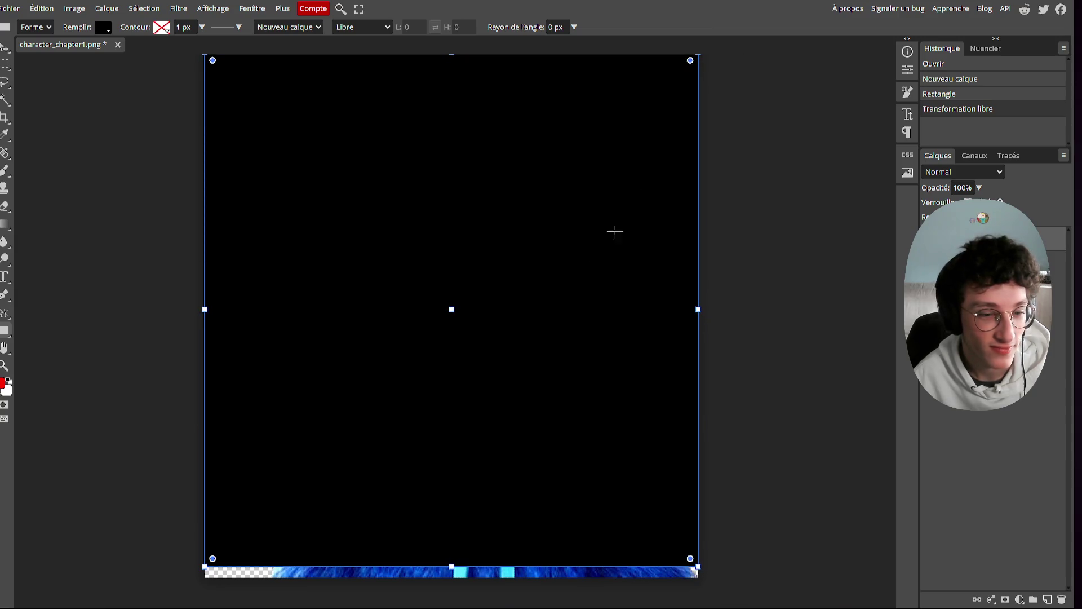
drag(205, 568, 205, 579)
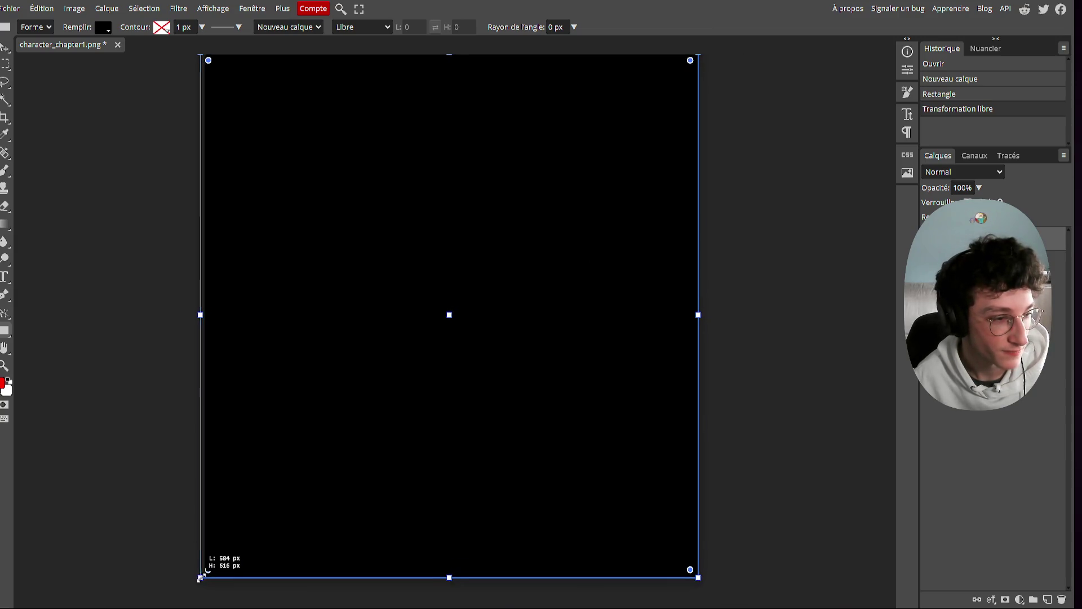
right_click(959, 240)
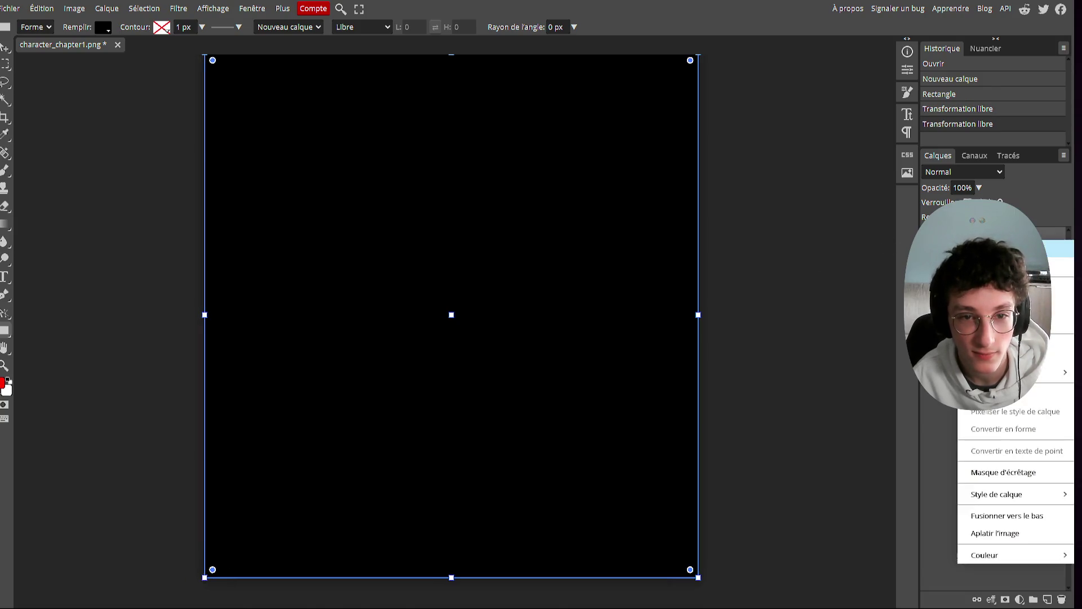
click(992, 247)
Step: Close the layer style and try Obscurcir on the black rectangle before returning to Normal
click(452, 94)
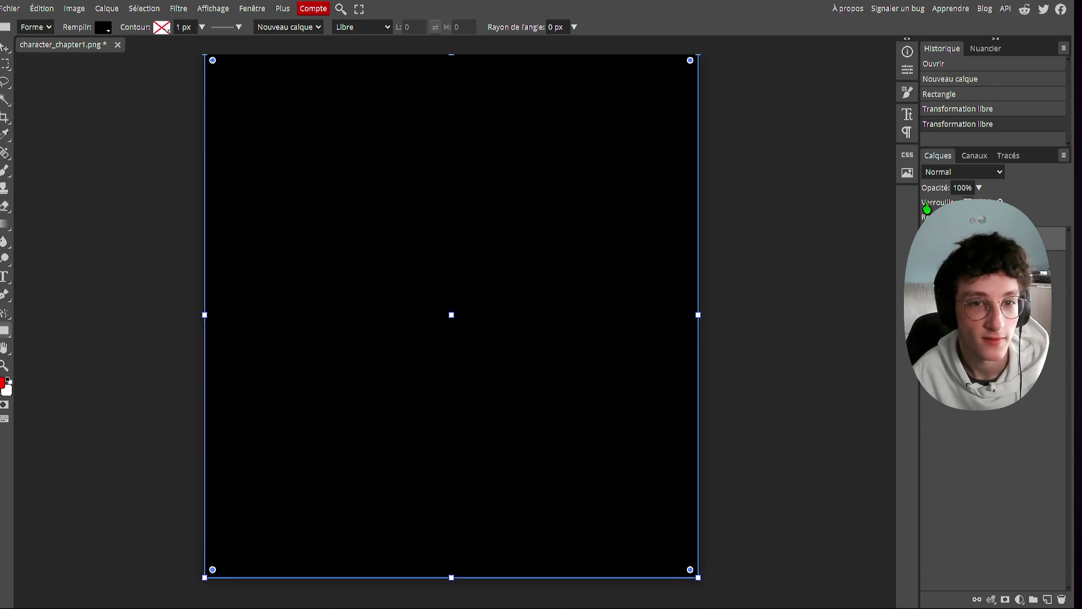
key(Down)
key(Down)
key(Down)
key(Up)
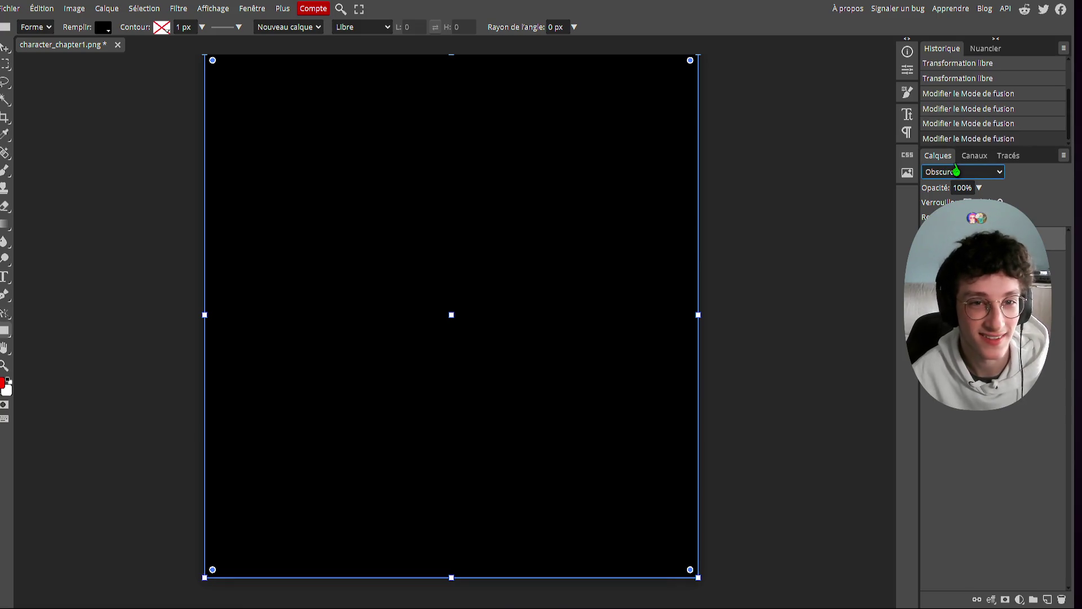
key(Down)
key(Down)
key(Down)
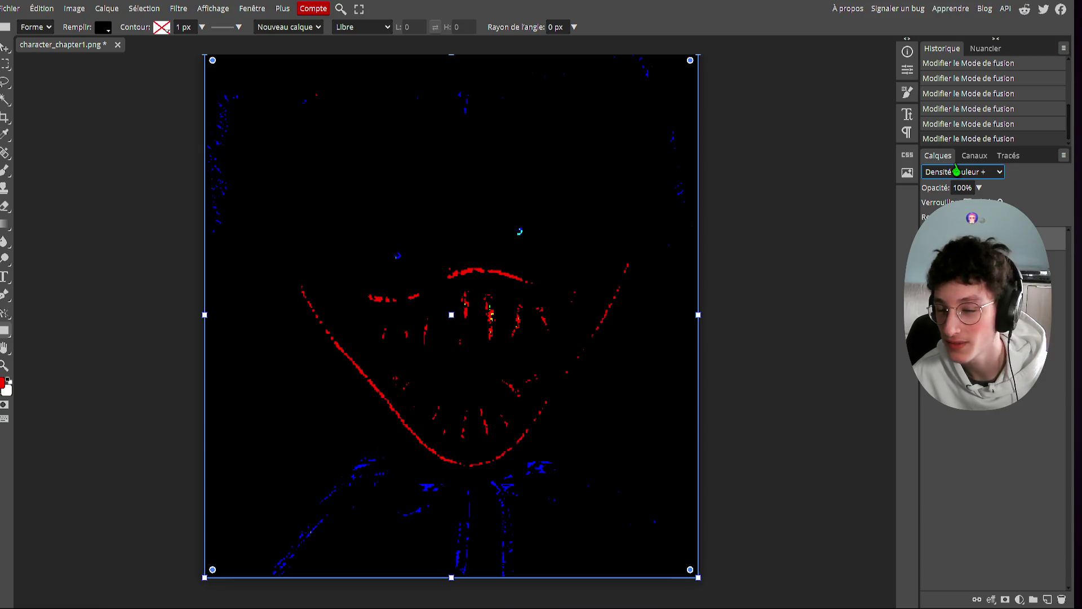
key(Left)
key(Left)
key(Left)
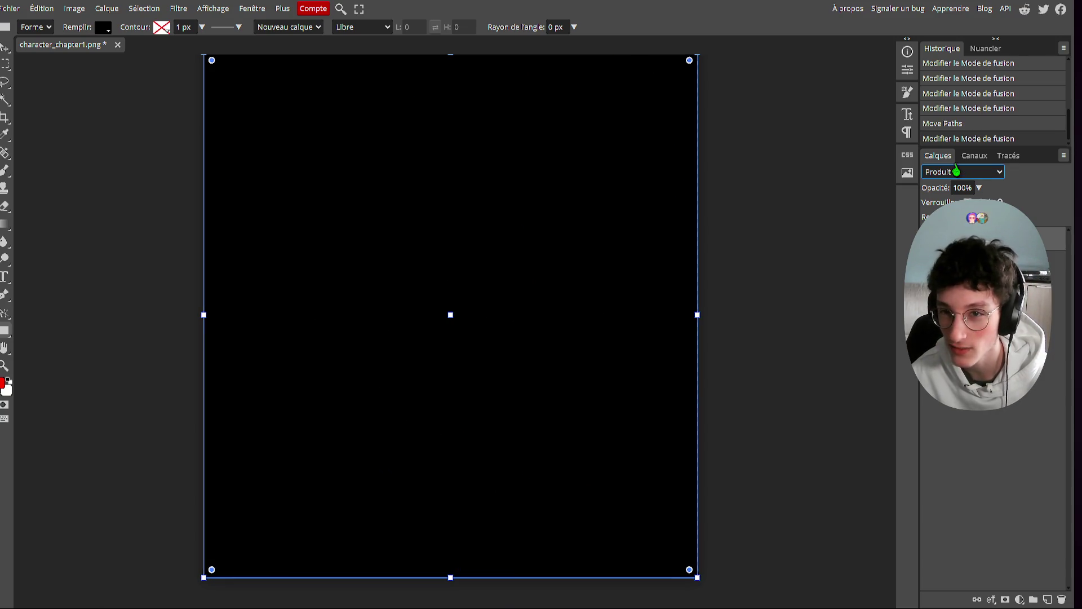
key(Left)
key(Left)
key(Left)
Step: Step the blend mode through Densité couleur +, Densité linéaire +, Éclaircir, Lumière crue, Différence and Division
key(Down)
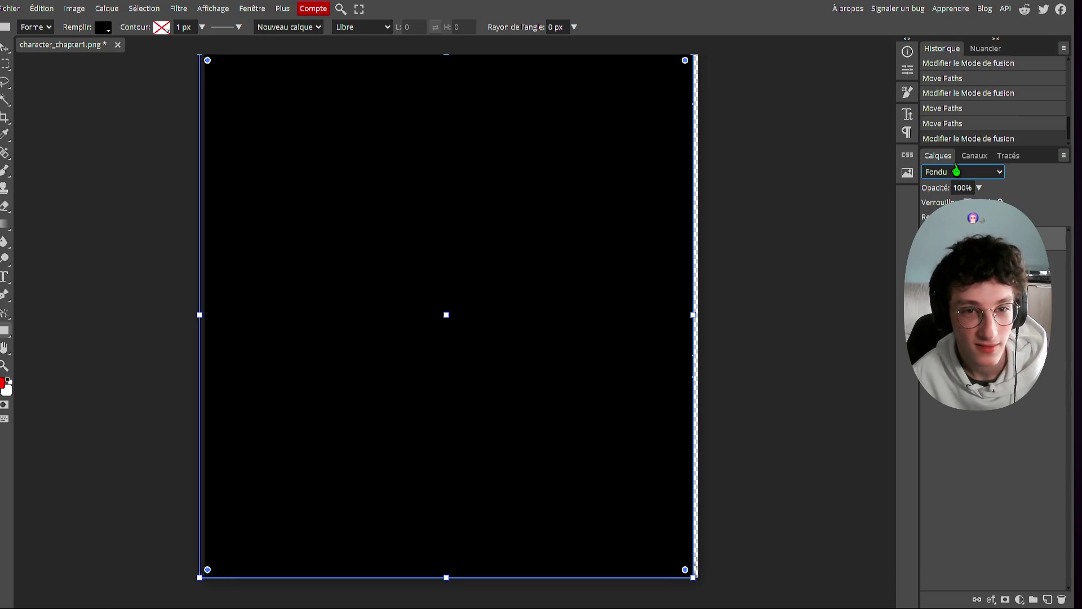
key(Down)
key(Down)
key(Down)
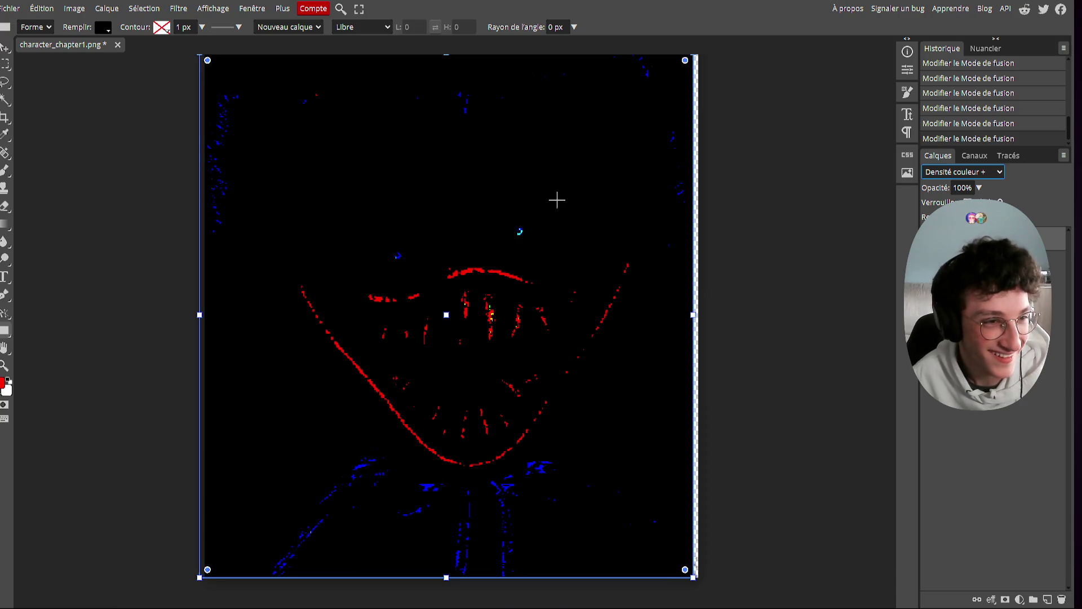
key(Down)
key(Down)
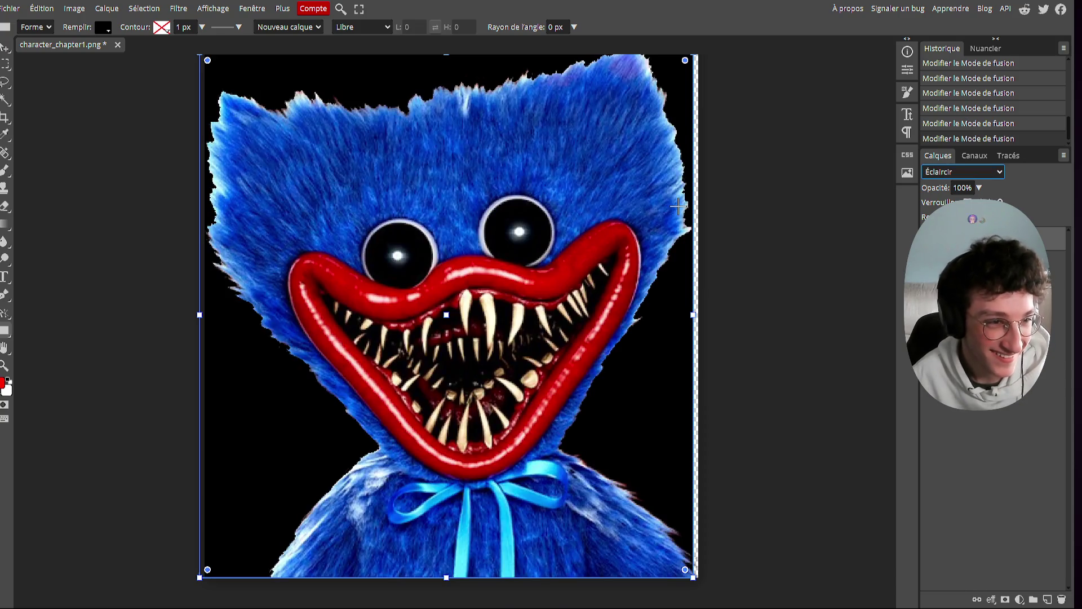
key(Down)
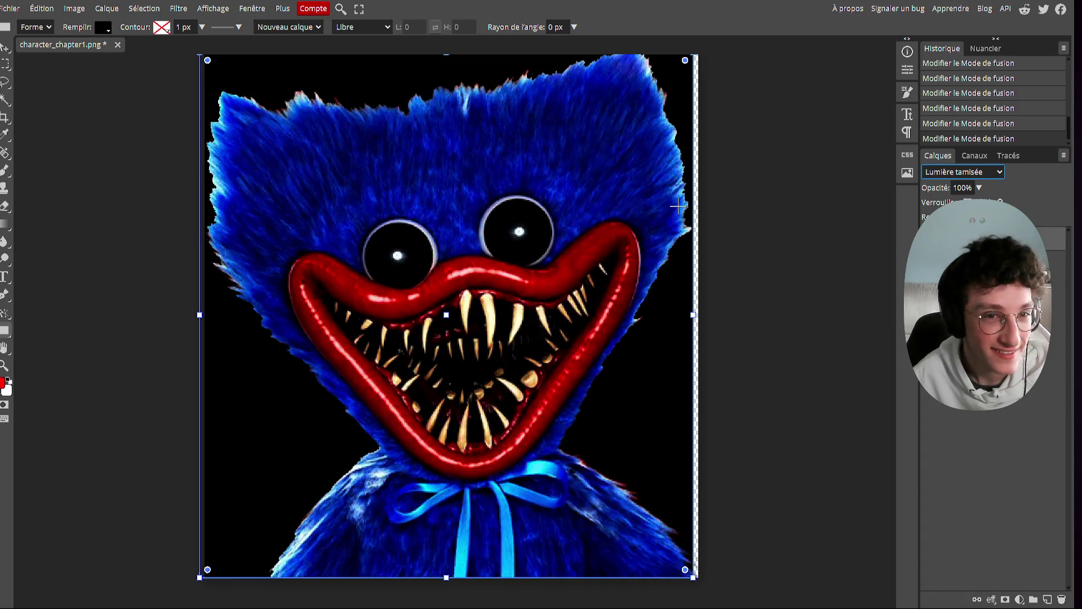
key(Down)
key(Down)
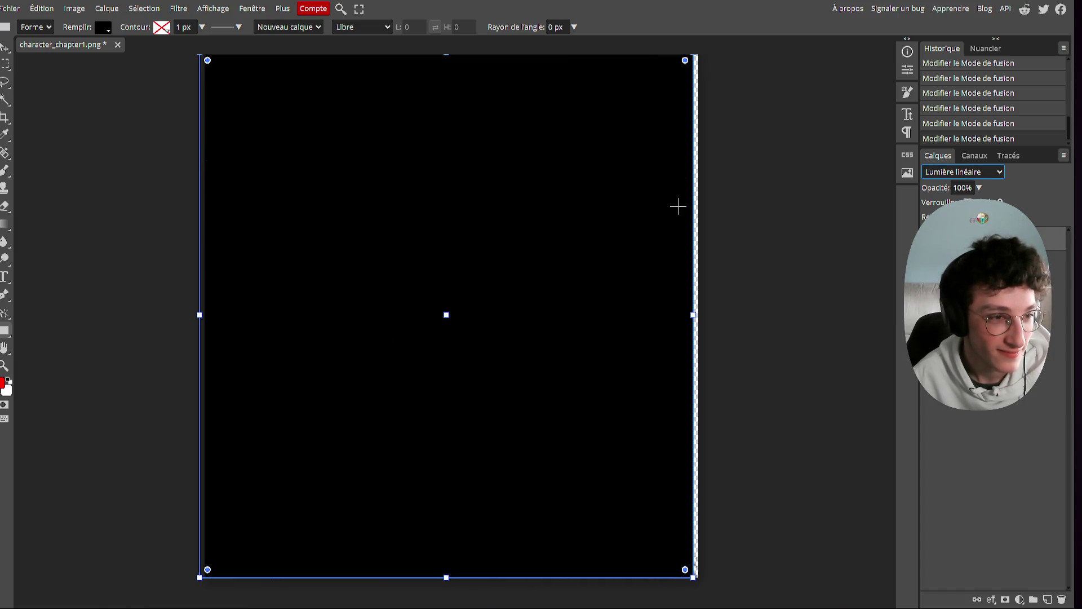
key(Down)
key(Down)
key(Down)
key(Down)
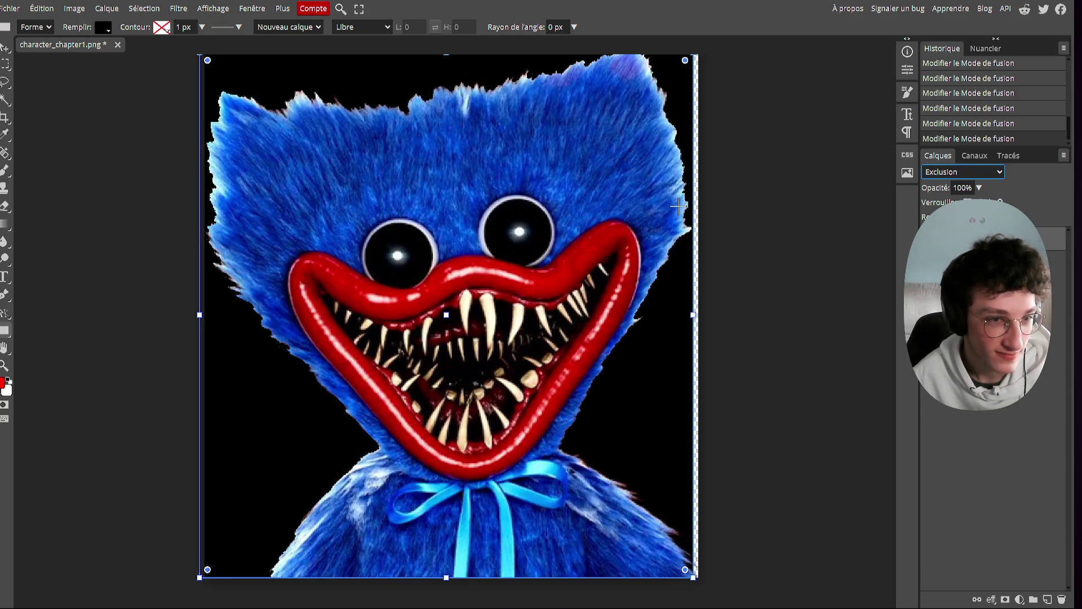
key(Down)
key(Down)
key(Down)
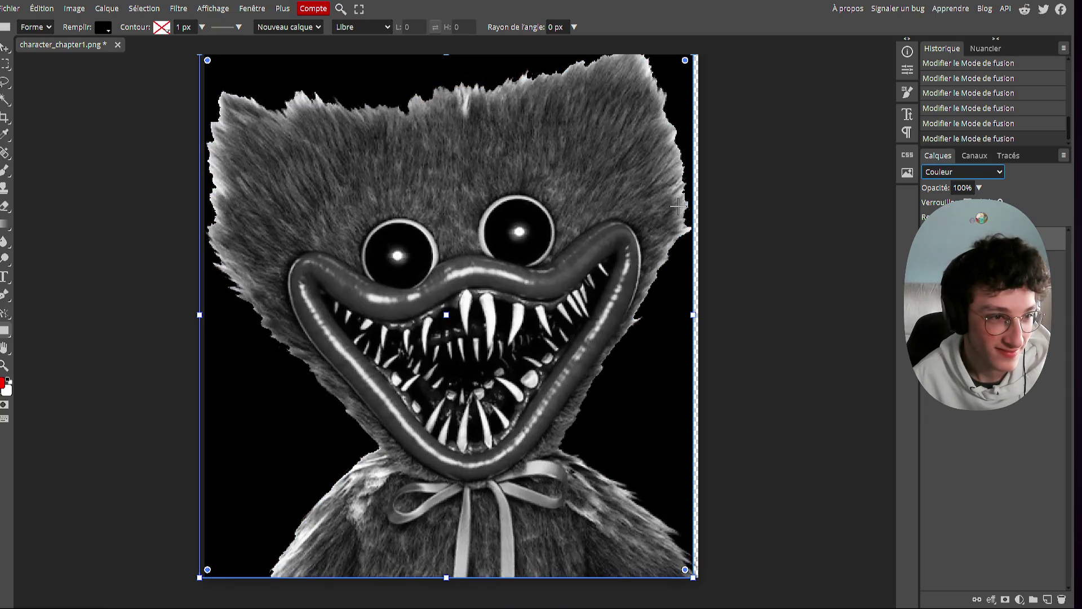
key(Down)
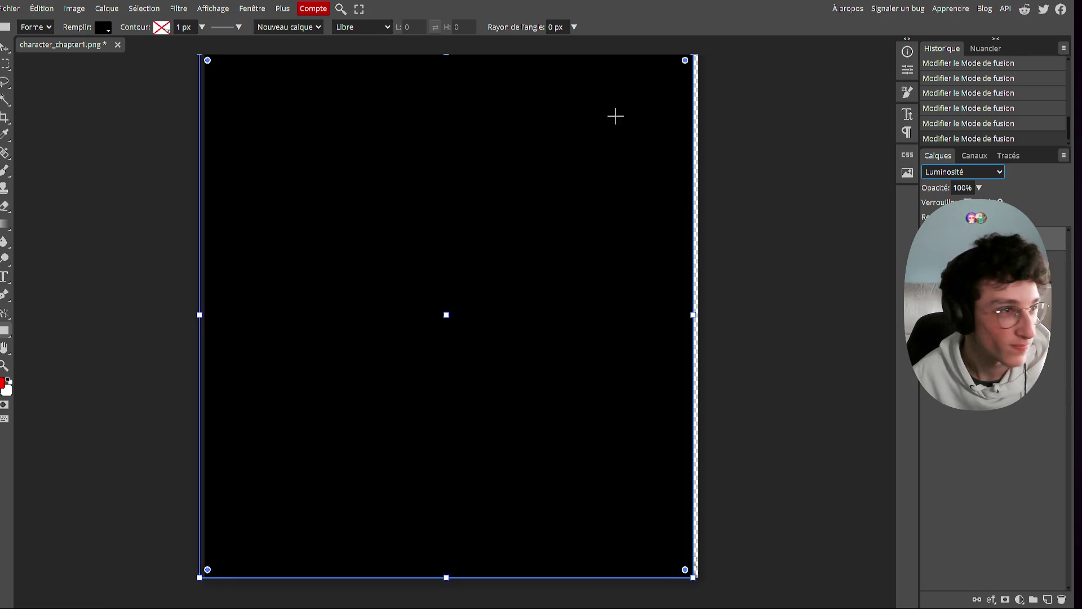
Step: Fill the overlay shape grey and stretch it out to the image's right edge
click(103, 27)
click(179, 95)
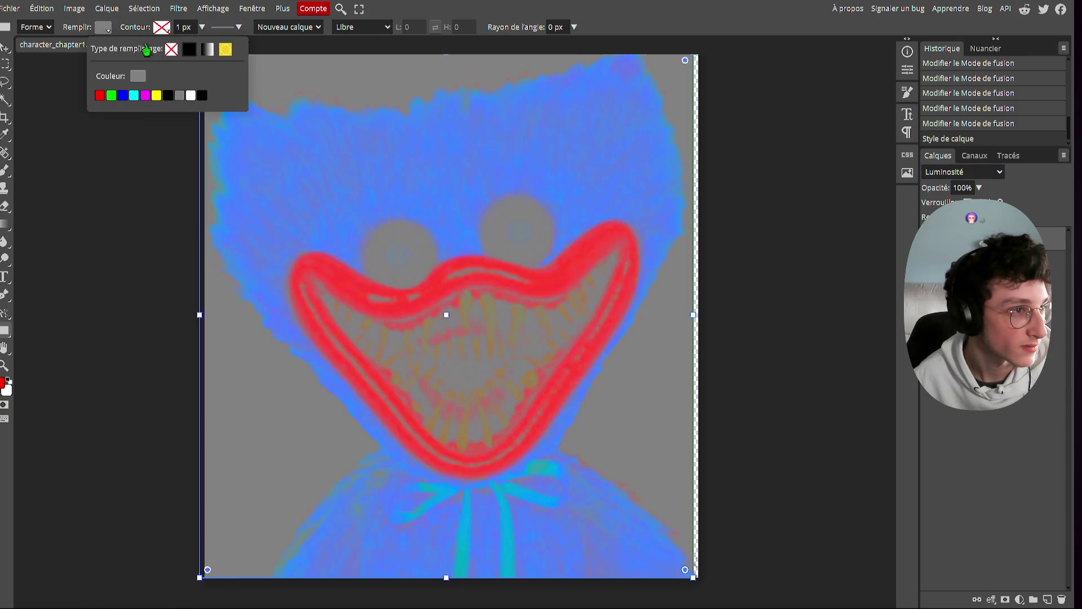
click(103, 31)
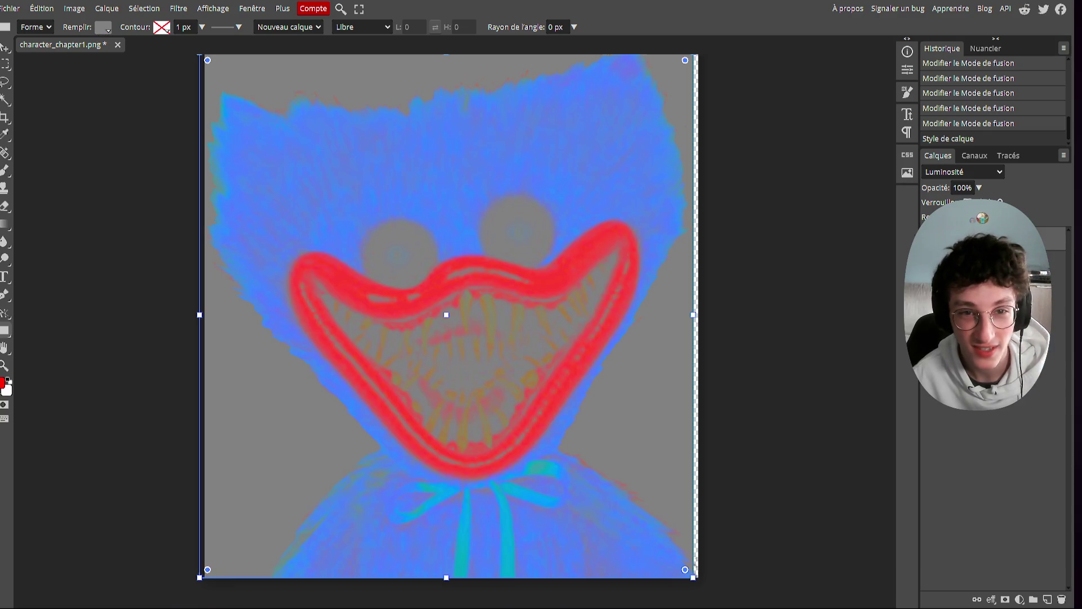
drag(692, 315, 698, 314)
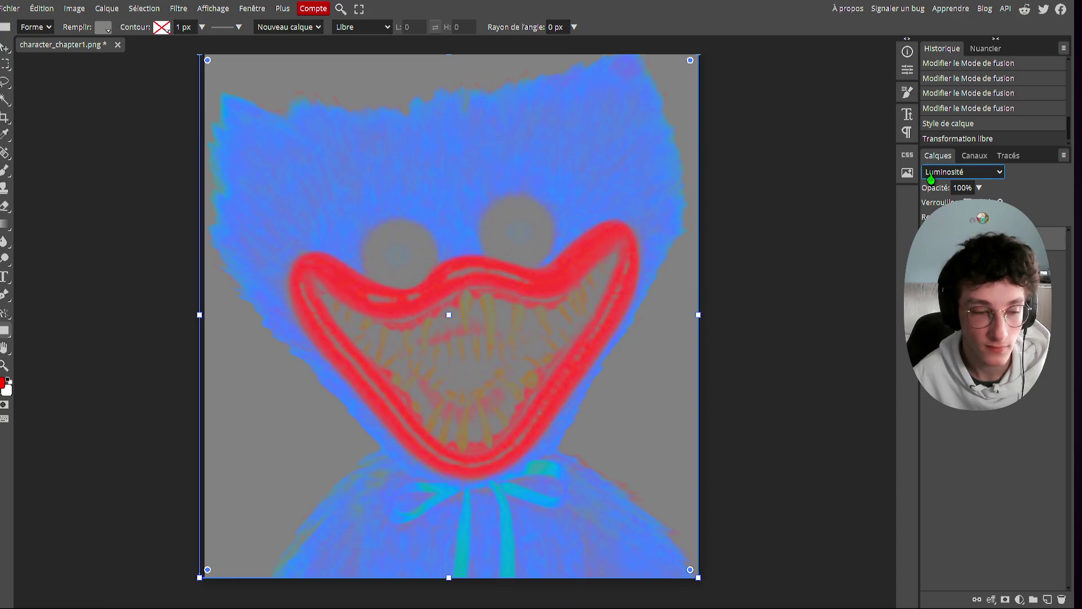
Step: Cycle the overlay's blend modes up and down to compare, finishing on Éclaircir
key(Up)
key(Up)
key(Up)
key(Up)
key(Up)
key(Up)
key(Up)
key(Up)
key(Up)
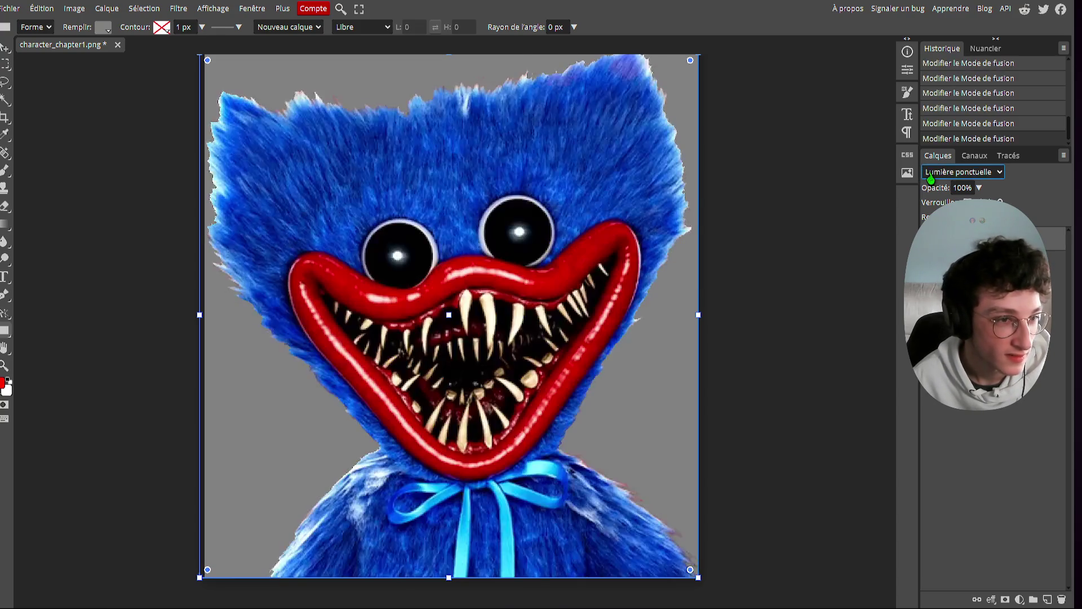
key(Down)
key(Down)
key(Down)
key(Up)
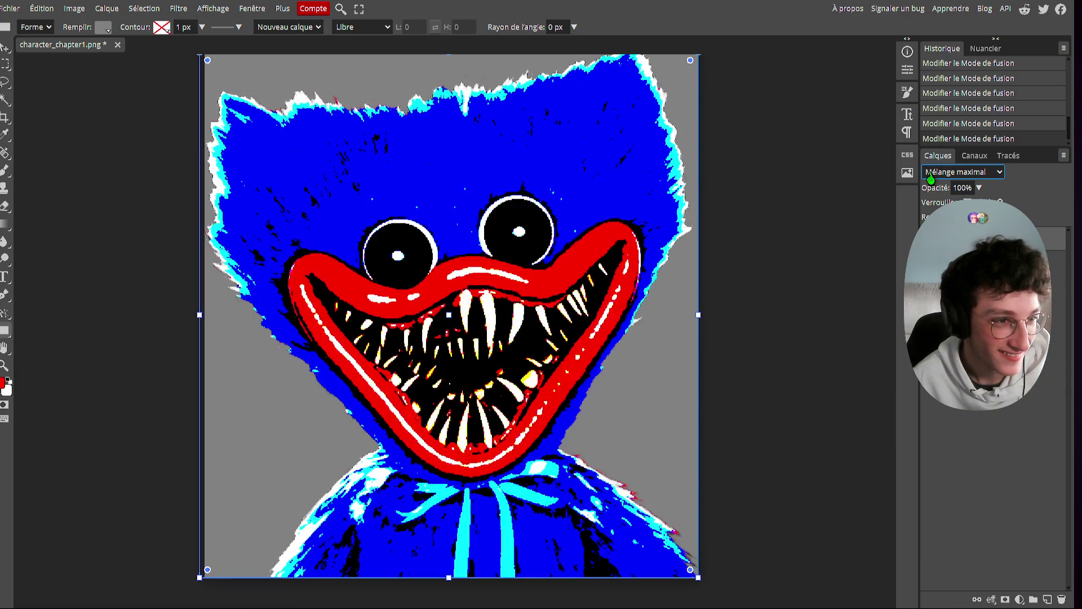
key(Up)
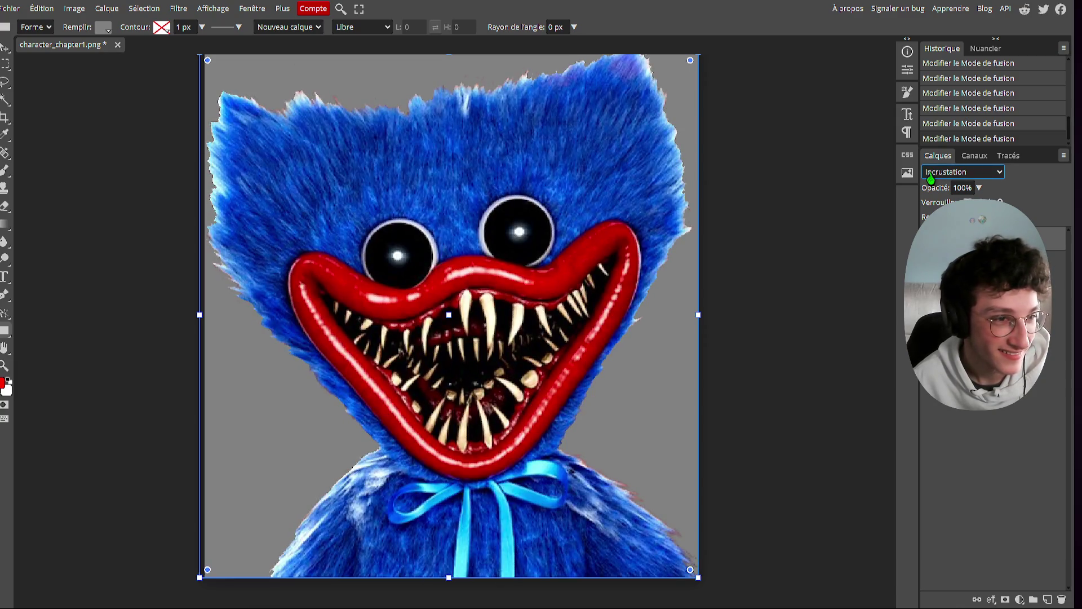
key(Up)
key(Up)
key(Up)
key(Up)
key(Up)
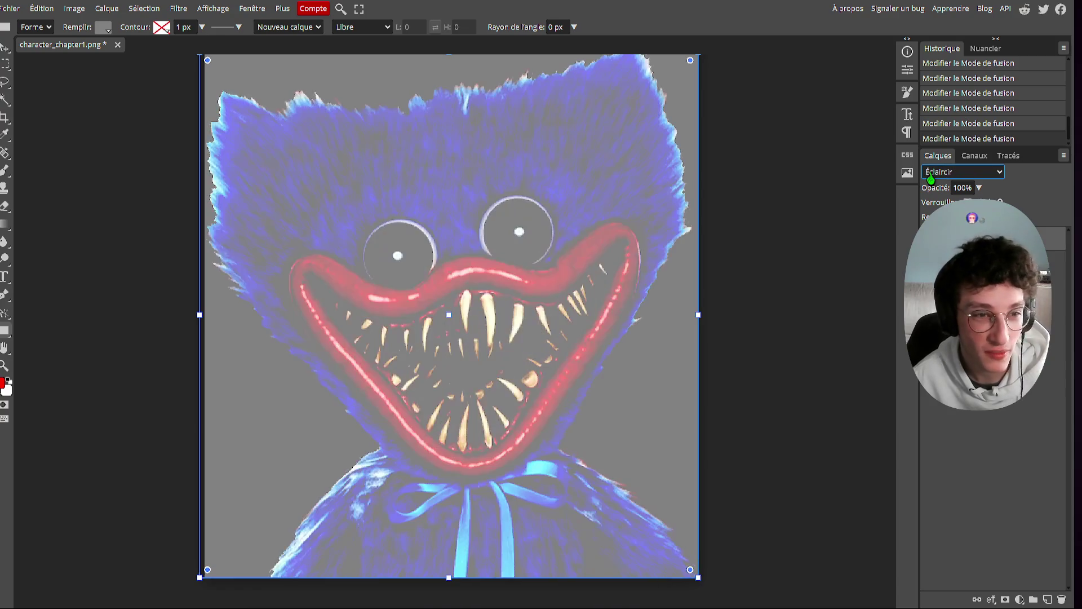
key(Up)
key(Up)
key(Up)
key(Up)
key(Up)
key(Up)
key(Up)
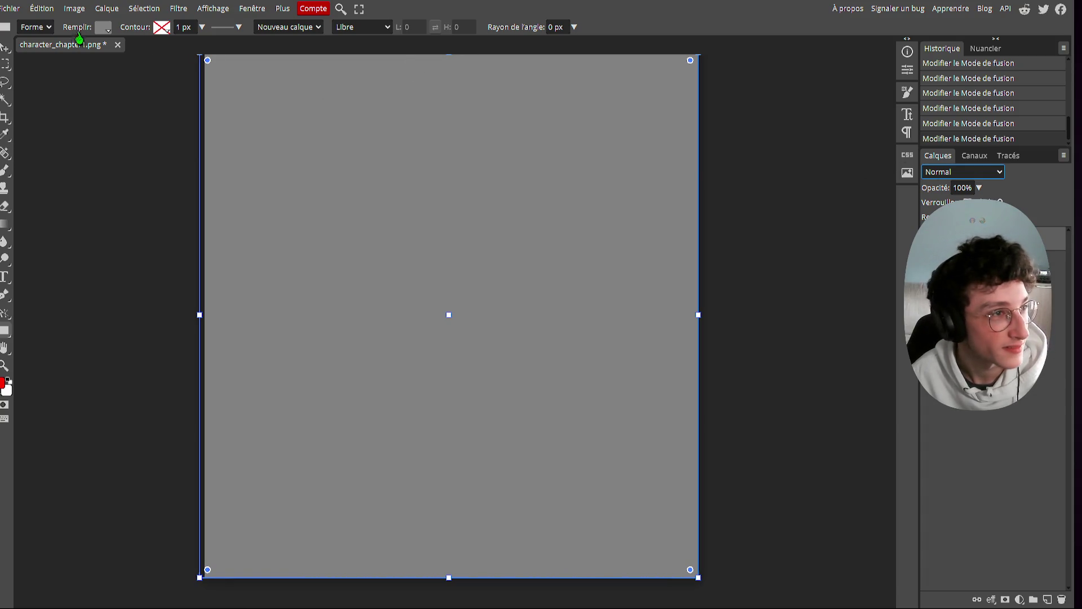
Step: Change the overlay shape's Remplir fill to white
click(103, 28)
click(188, 98)
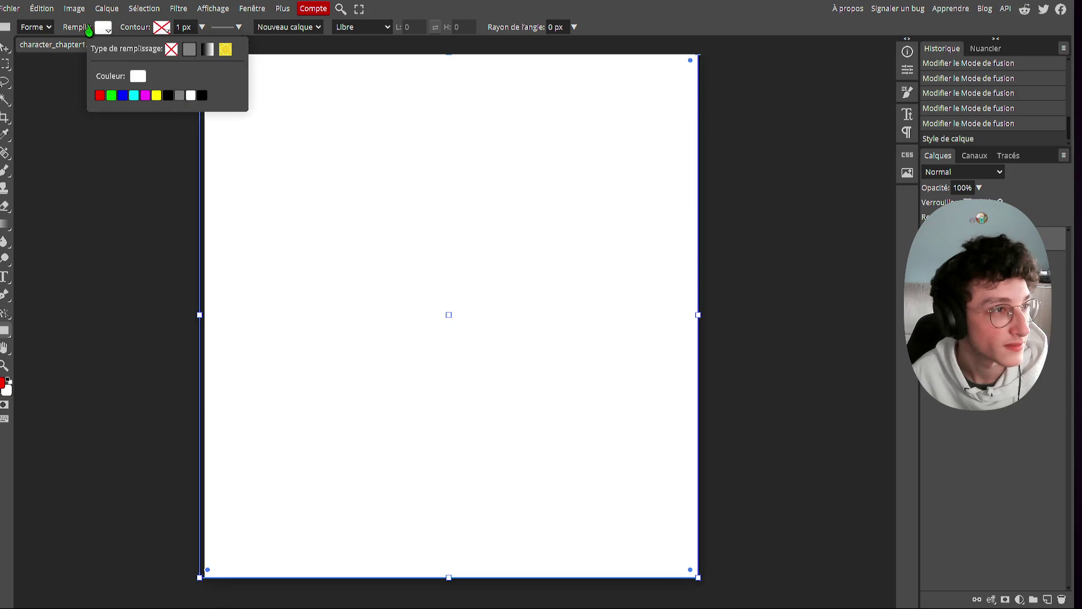
click(102, 30)
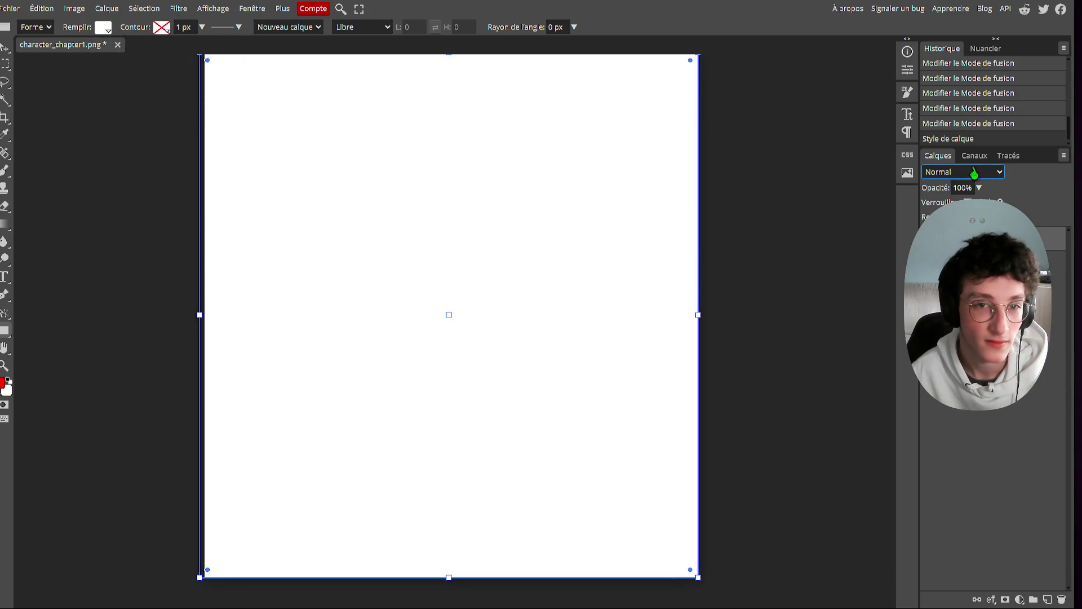
Step: Scroll through the blend modes to settle on Soustraire, then switch to the Twitch stream
scroll(974, 174, down, 3)
scroll(975, 174, down, 3)
scroll(975, 173, down, 3)
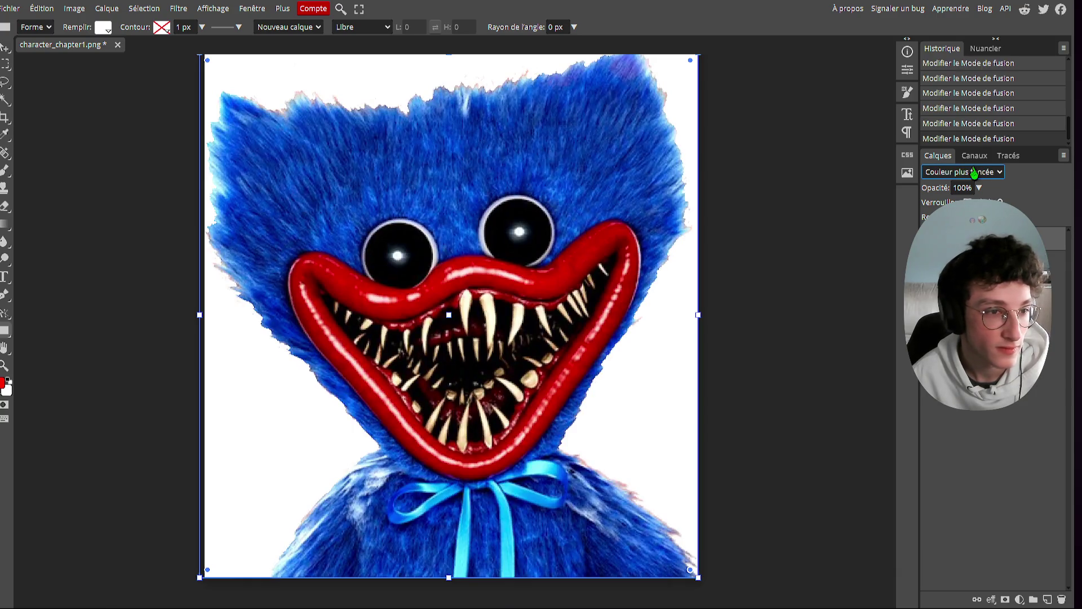
scroll(975, 173, down, 3)
scroll(974, 174, down, 2)
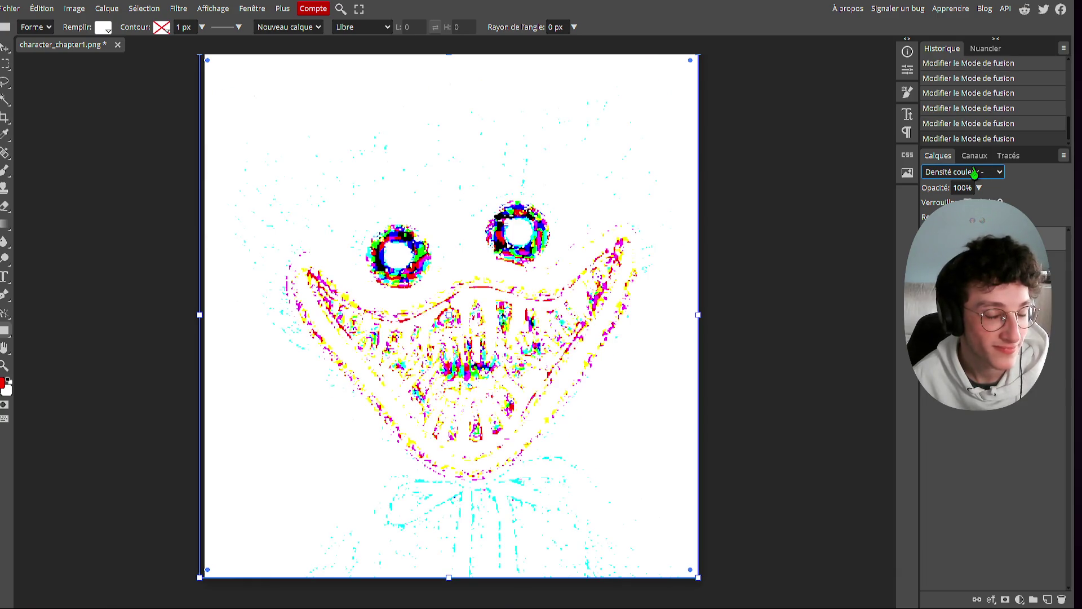
scroll(975, 174, down, 1)
scroll(974, 174, down, 2)
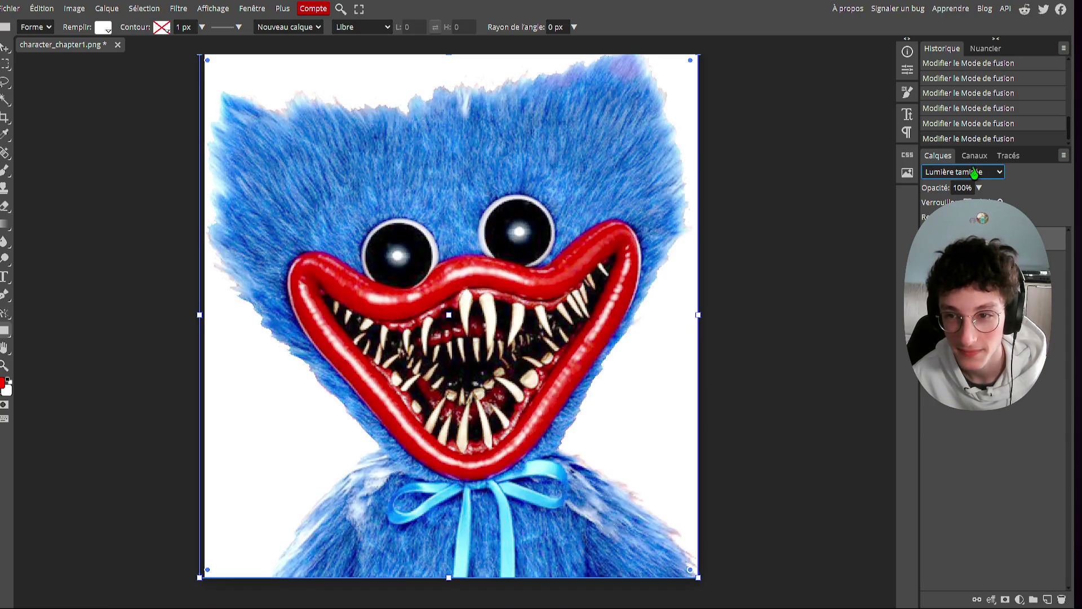
scroll(975, 173, down, 2)
scroll(975, 173, down, 2)
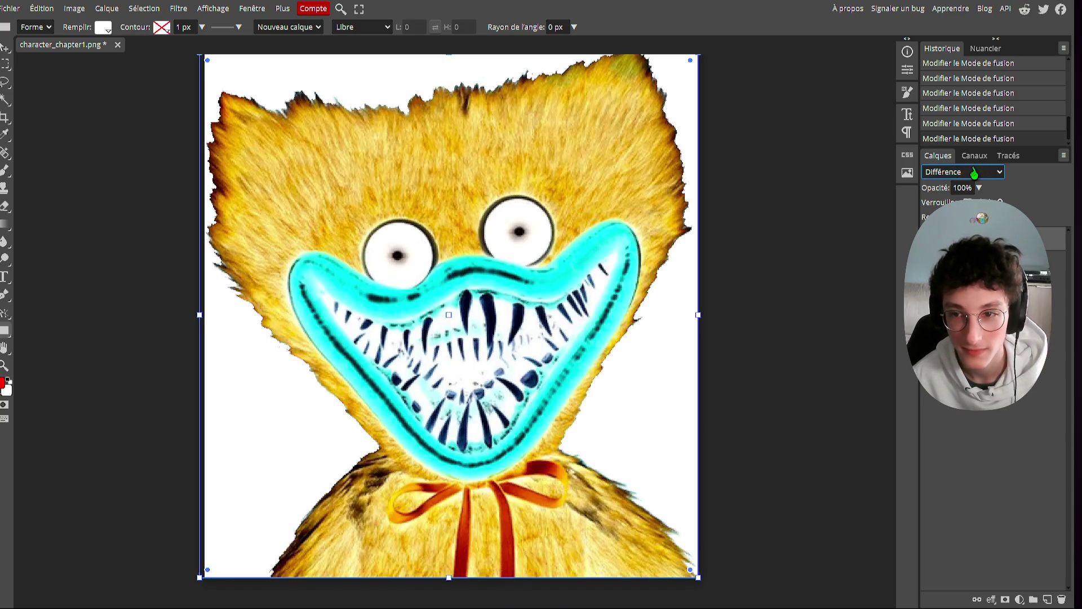
scroll(974, 174, down, 1)
scroll(974, 174, up, 1)
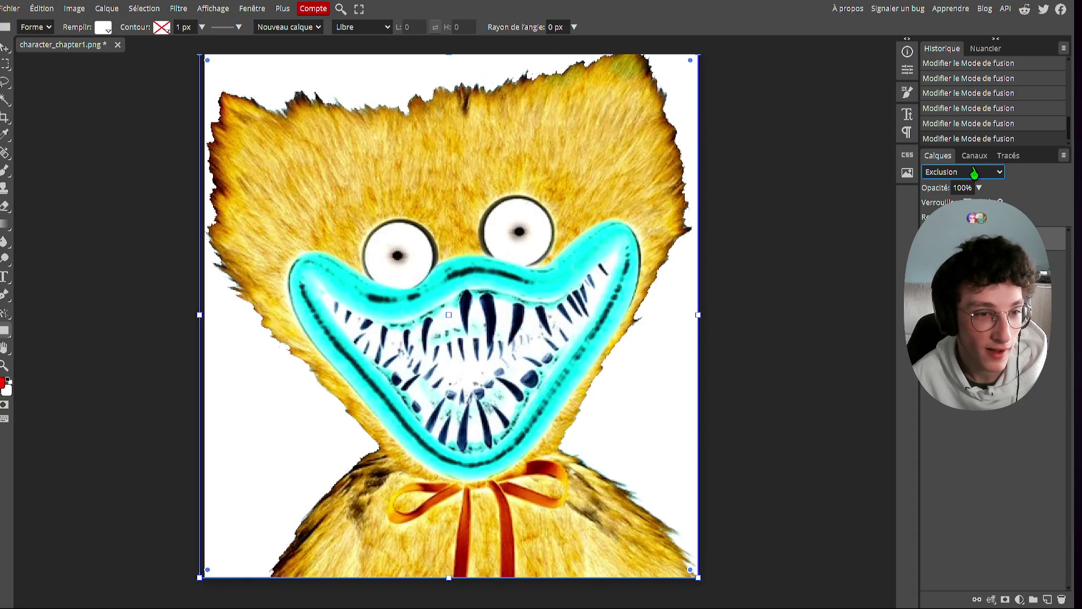
scroll(974, 174, up, 1)
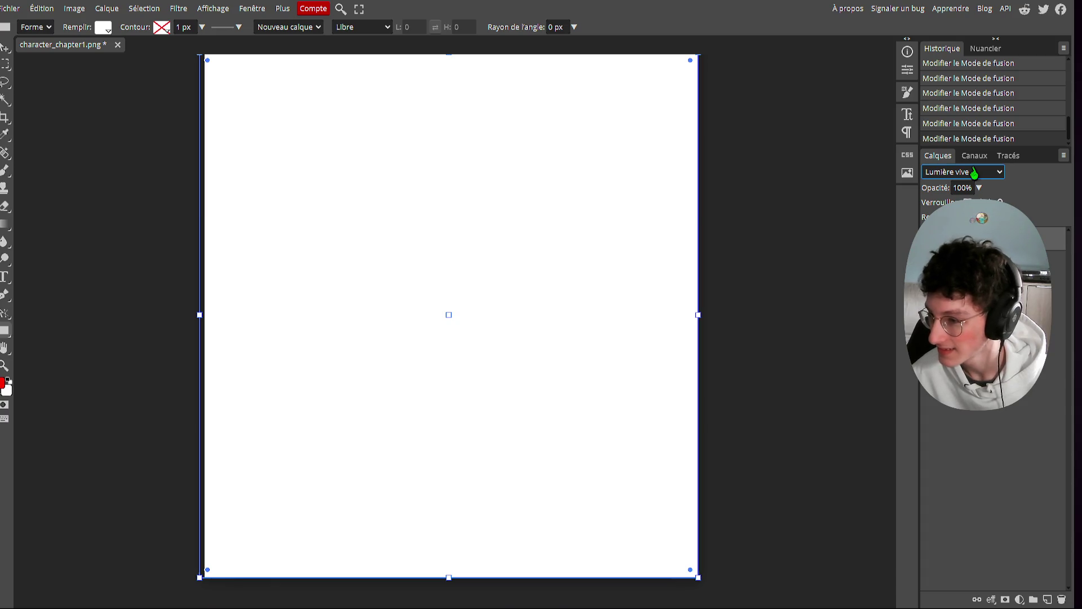
scroll(974, 174, down, 2)
scroll(975, 173, down, 2)
scroll(975, 174, down, 1)
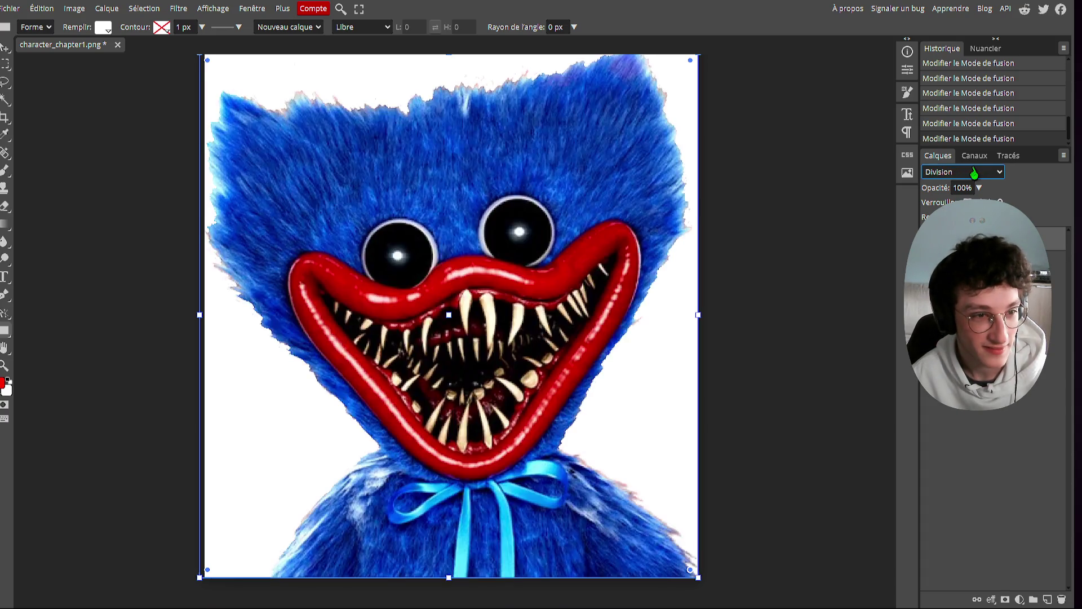
scroll(974, 173, up, 1)
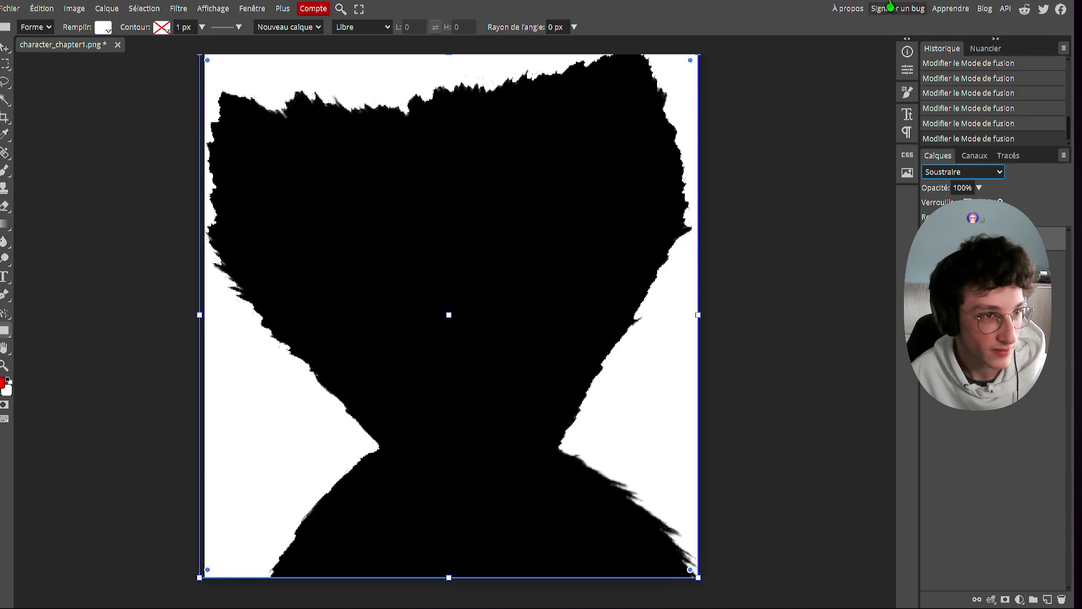
click(532, 37)
click(128, 31)
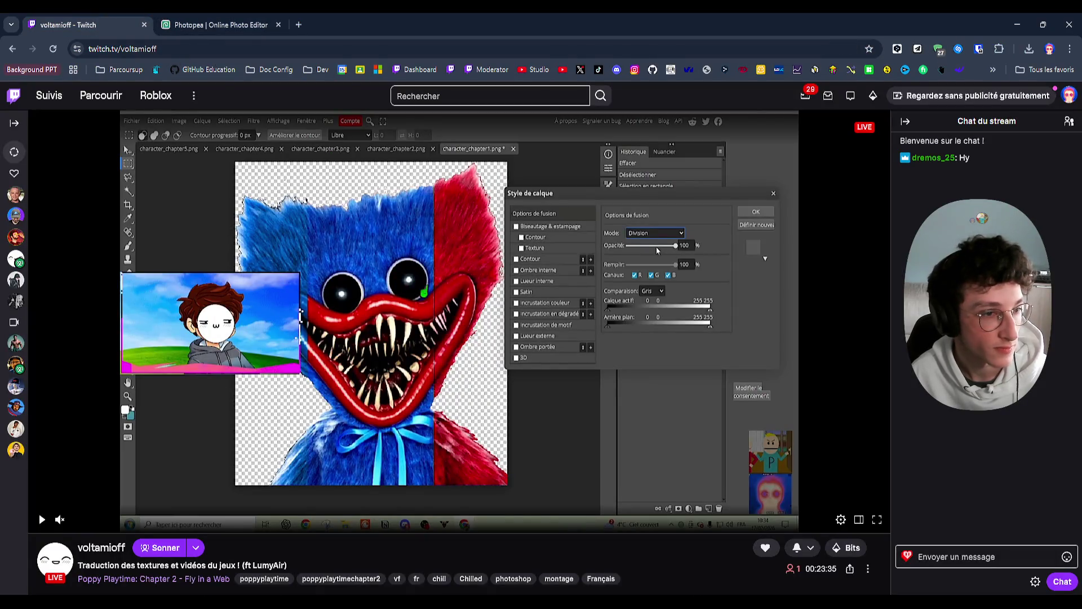
Step: Resume the stream and watch the French-flag Huggy Wuggy overlay fullscreen, then exit fullscreen
click(628, 375)
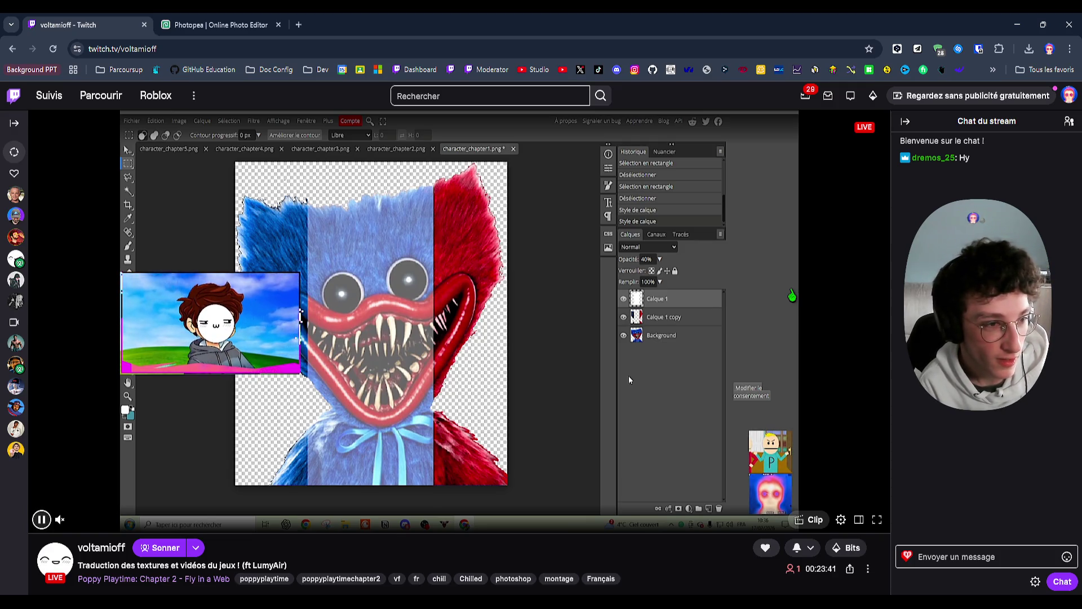
double_click(629, 377)
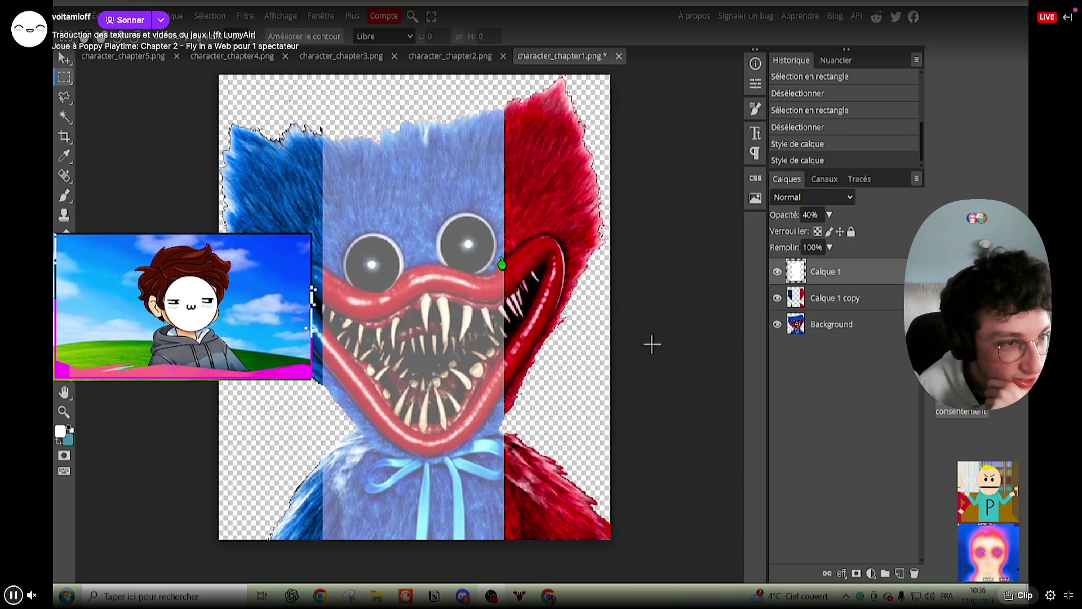
click(1069, 595)
Step: In full-screen Photopea, scroll the white layer's blend mode from Soustraire through Luminosité and Lumière crue to Normal
click(217, 24)
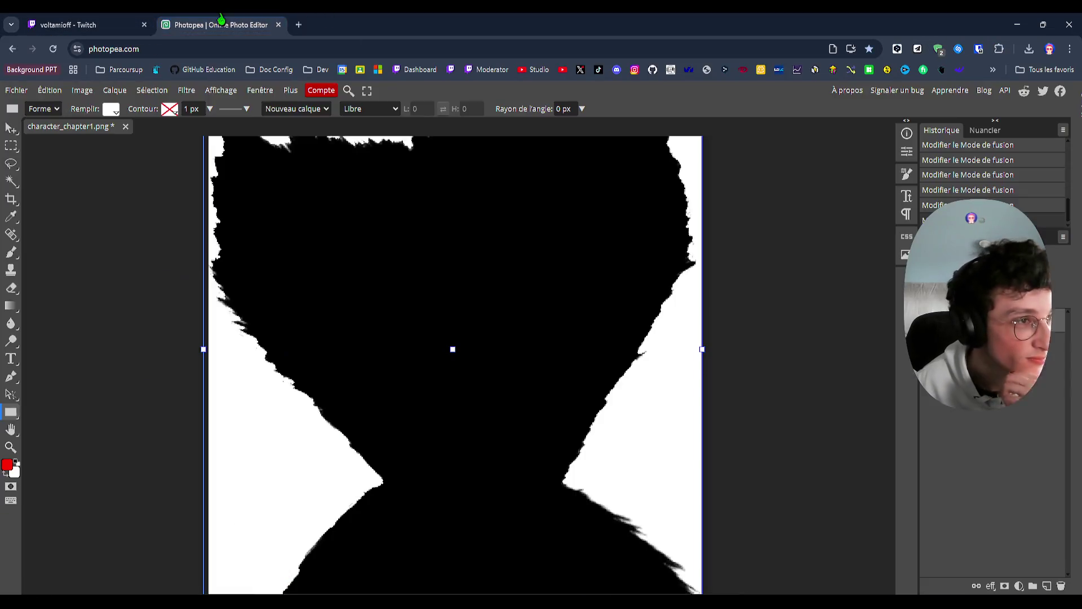
key(F11)
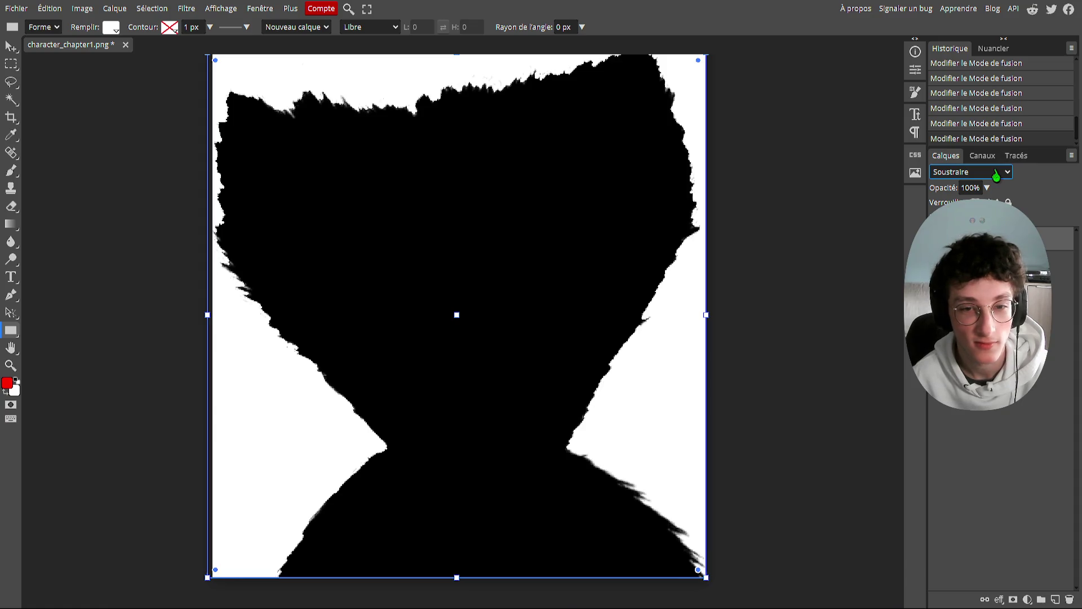
scroll(996, 175, down, 2)
scroll(996, 175, down, 1)
scroll(996, 176, down, 2)
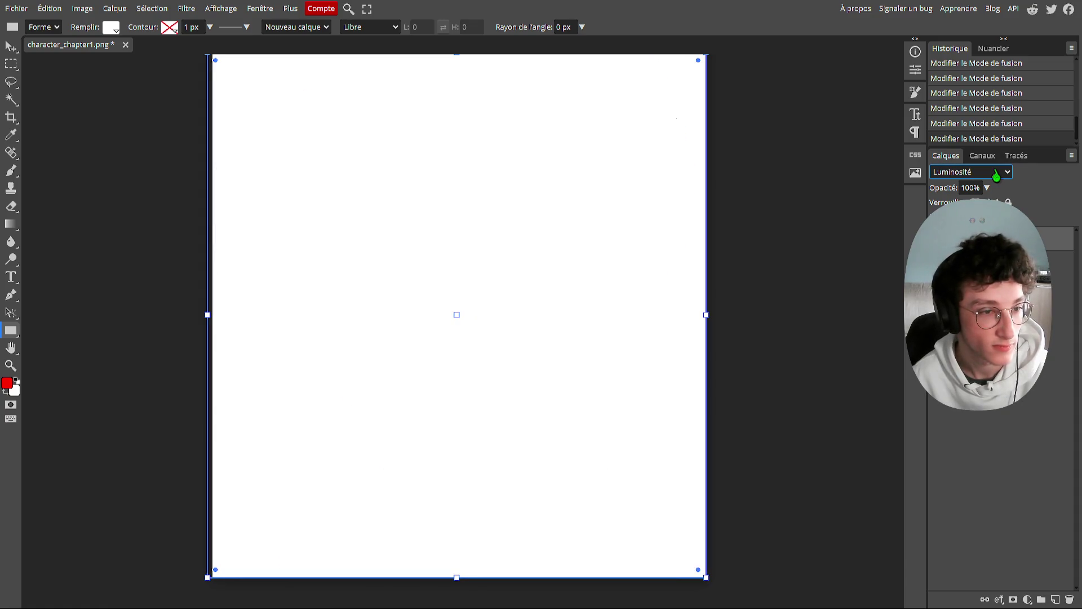
scroll(996, 176, up, 1)
scroll(996, 176, down, 1)
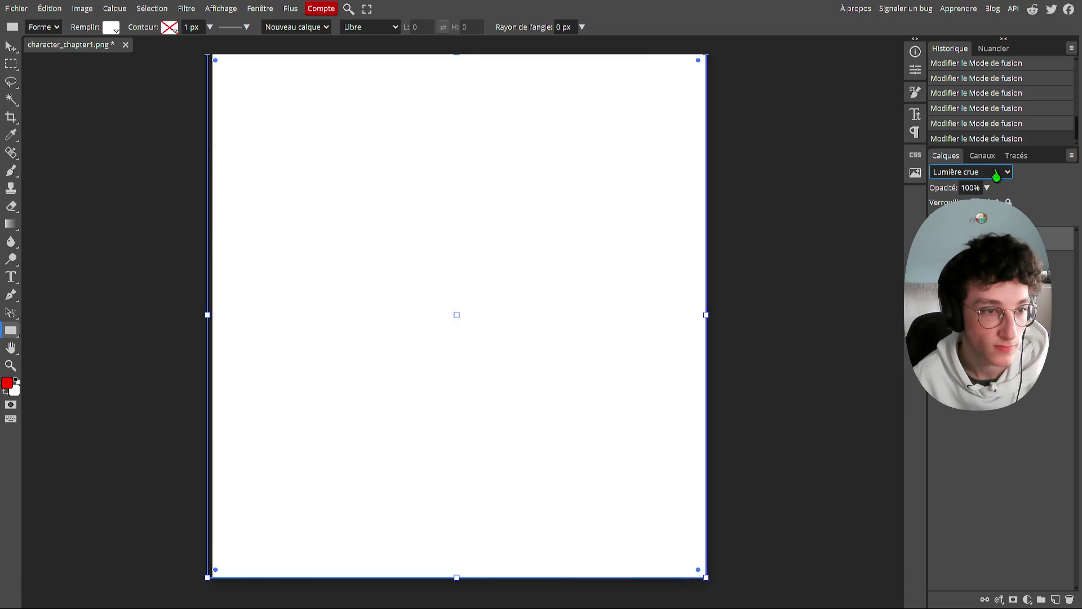
scroll(997, 176, up, 20)
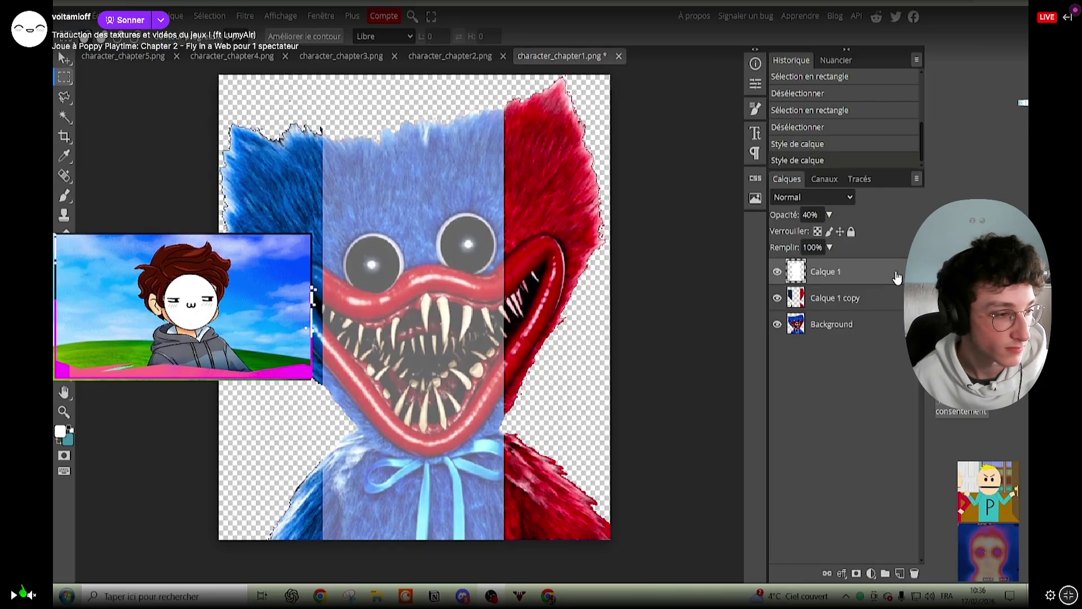
Step: Resume the stream to review the French-flag overlay at 56% opacity, then exit fullscreen
click(17, 595)
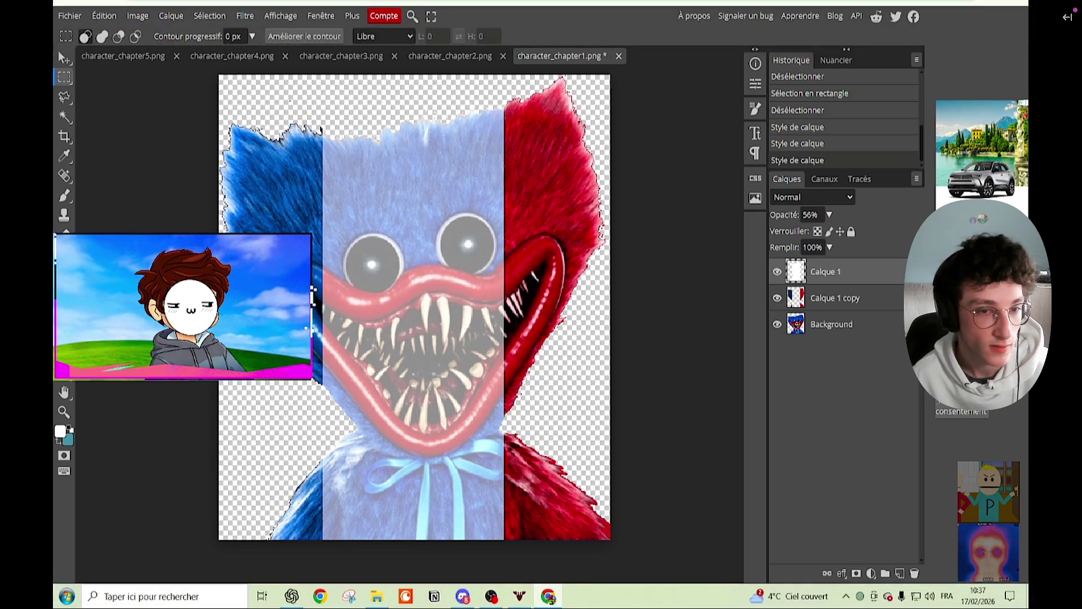
mouse_move(902, 232)
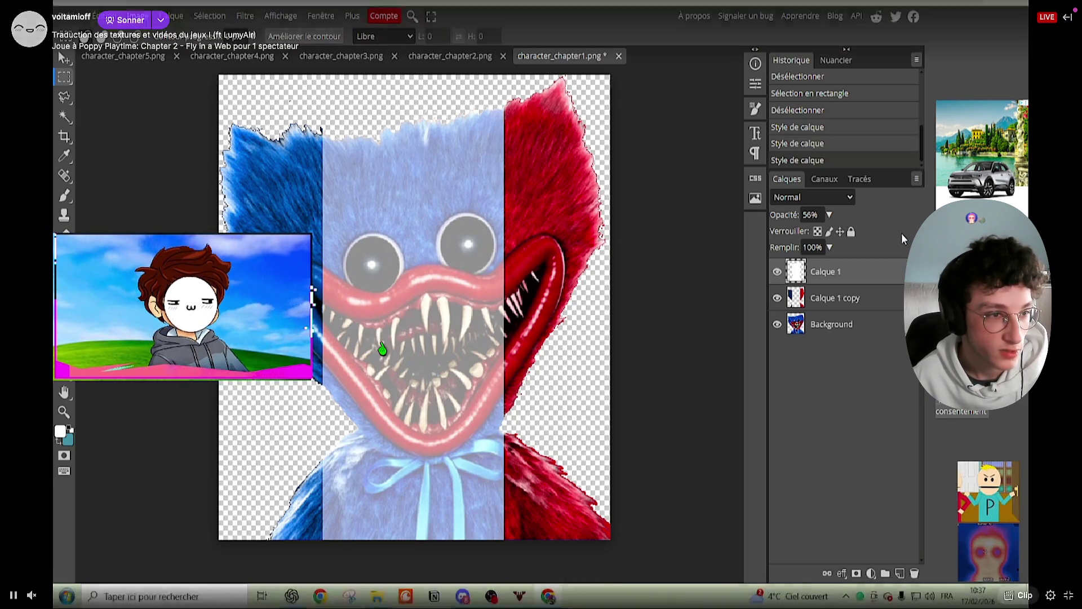
key(Escape)
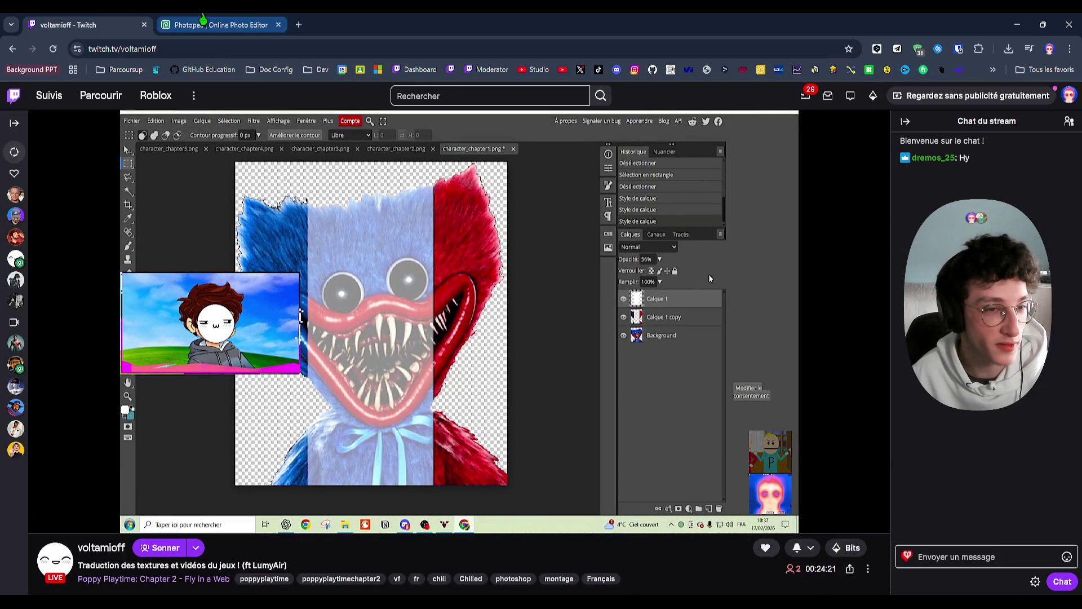
Step: Return to the Photopea document with the browser in full screen
click(203, 22)
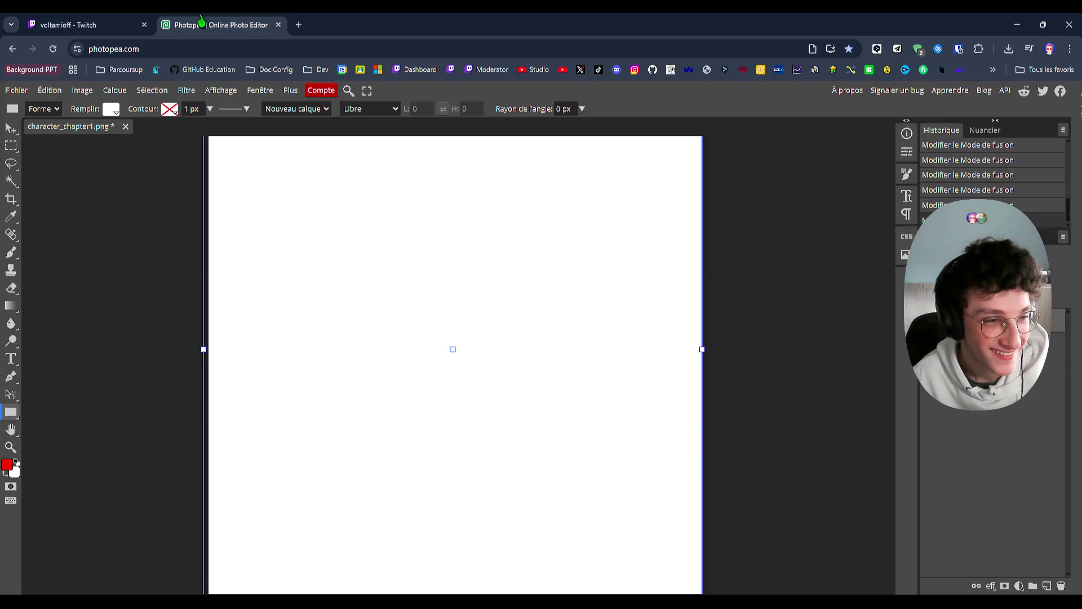
key(F11)
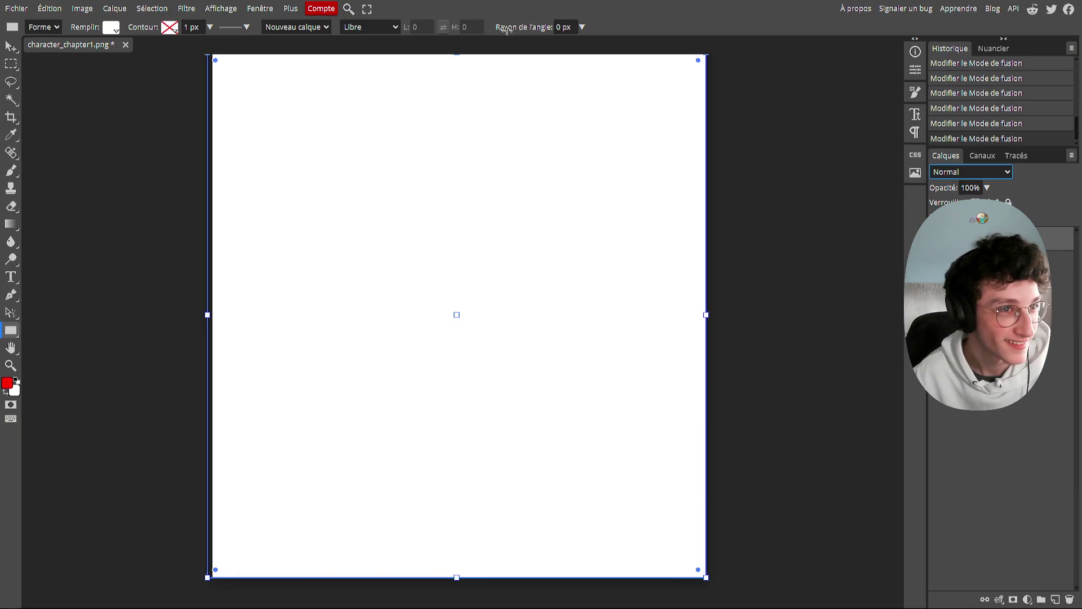
key(F11)
key(ctrl+Tab)
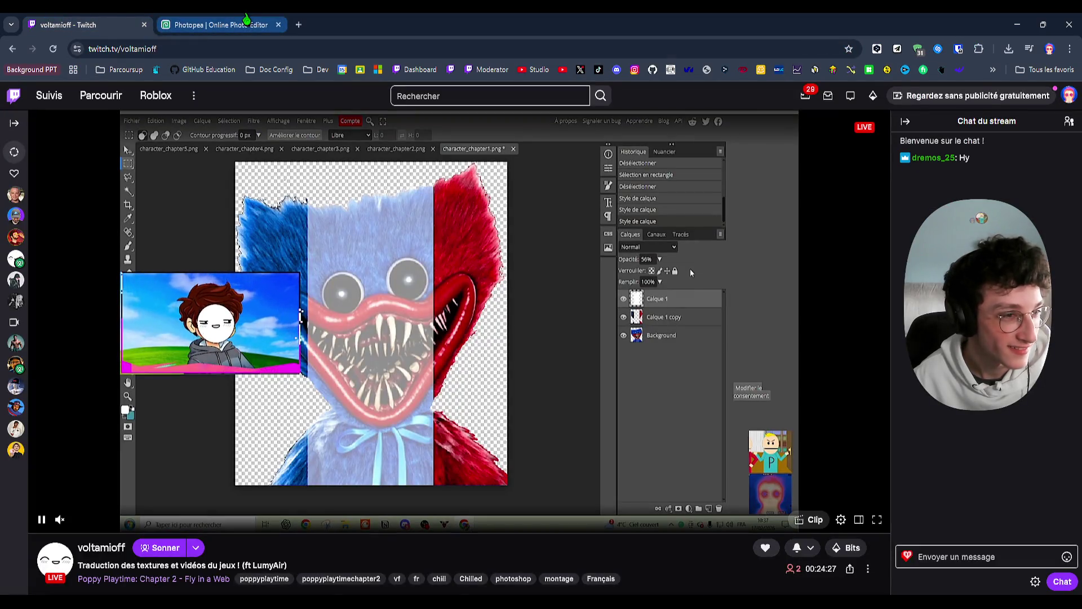
click(247, 20)
key(F11)
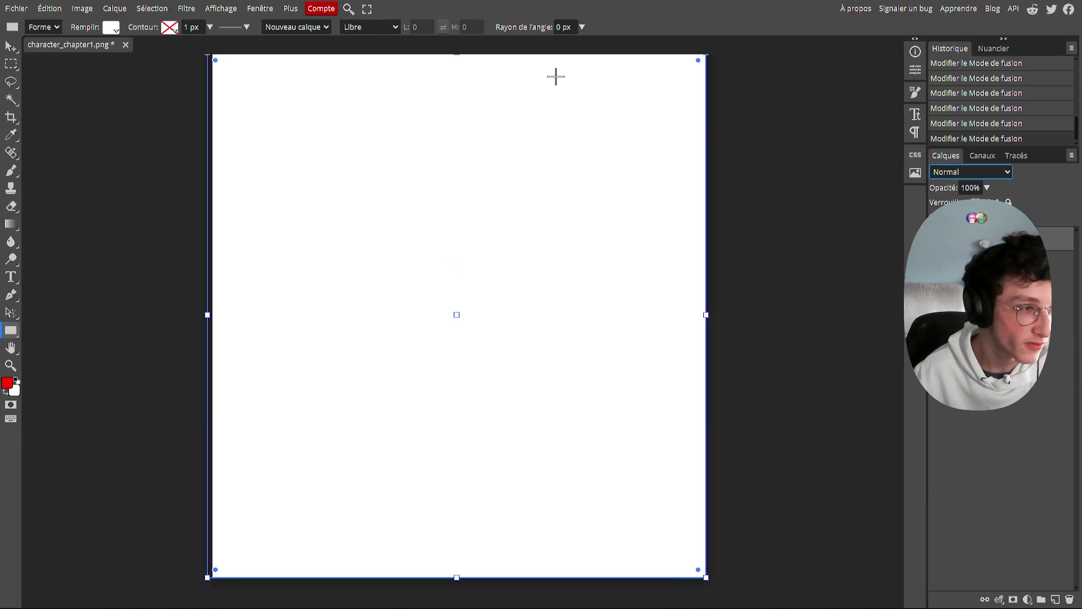
Step: Lower the white layer's fill, try Fondu, Différence, Couleur and Luminosité, reset Normal, then delete it
click(1006, 162)
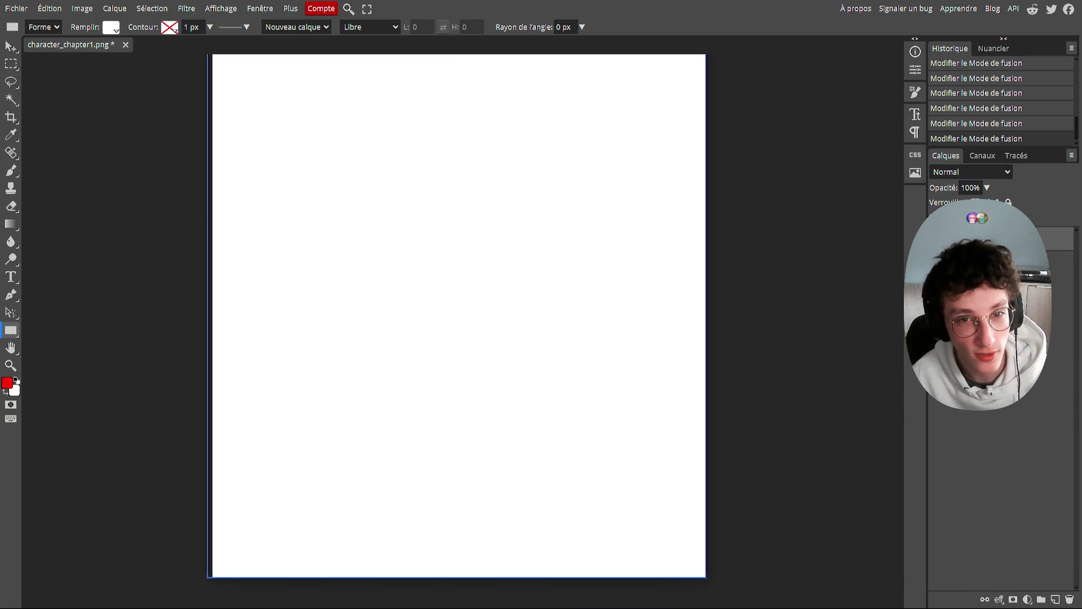
key(shift+0)
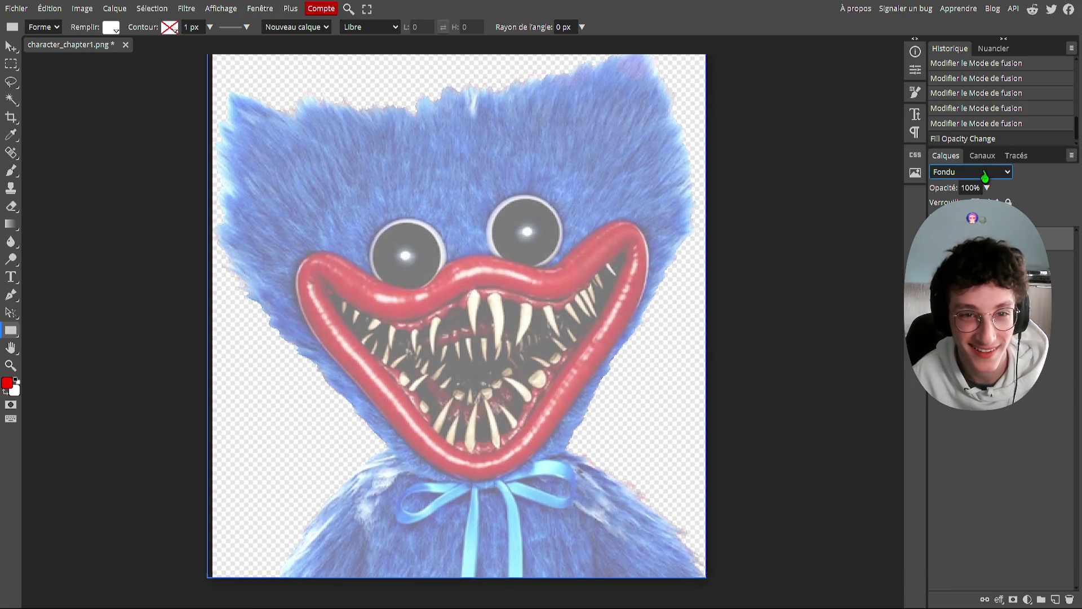
key(Down)
key(Down)
key(Down)
key(Down)
key(Down)
key(Down)
key(Down)
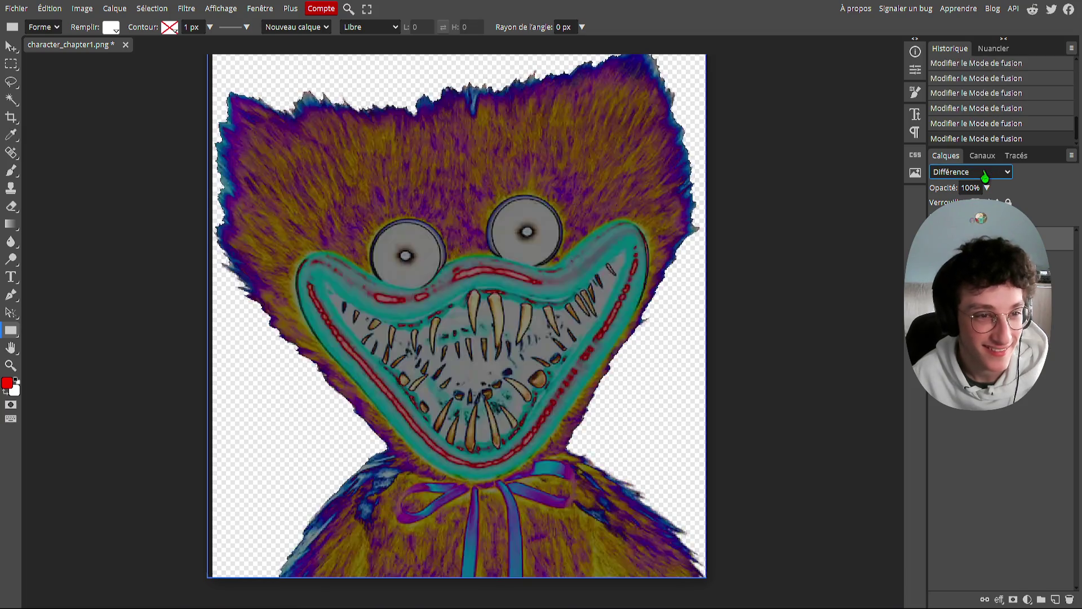
key(Down)
key(Down)
key(Down)
key(Down)
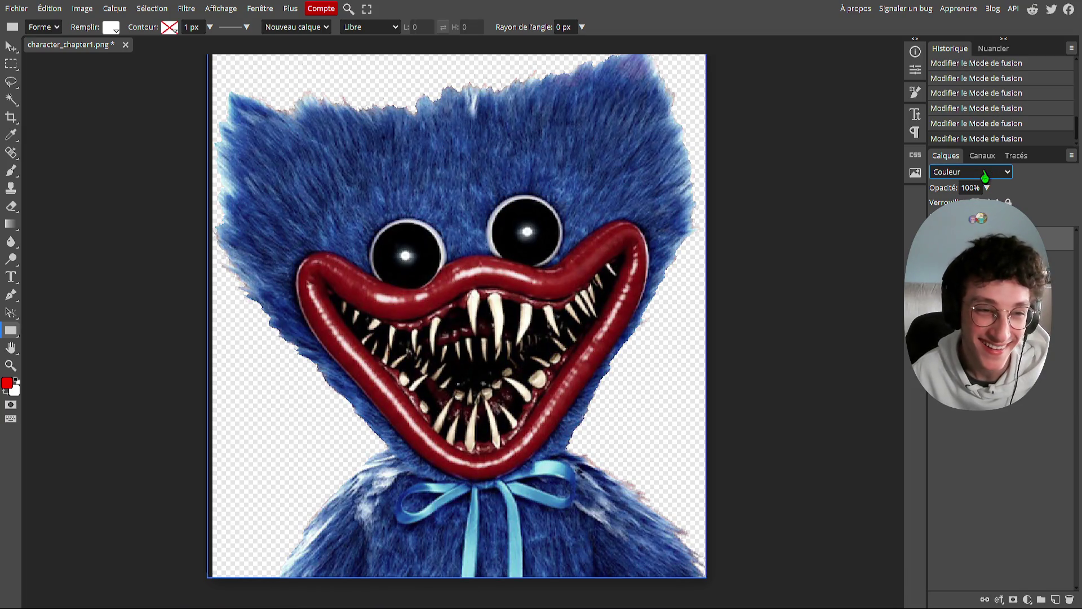
key(Down)
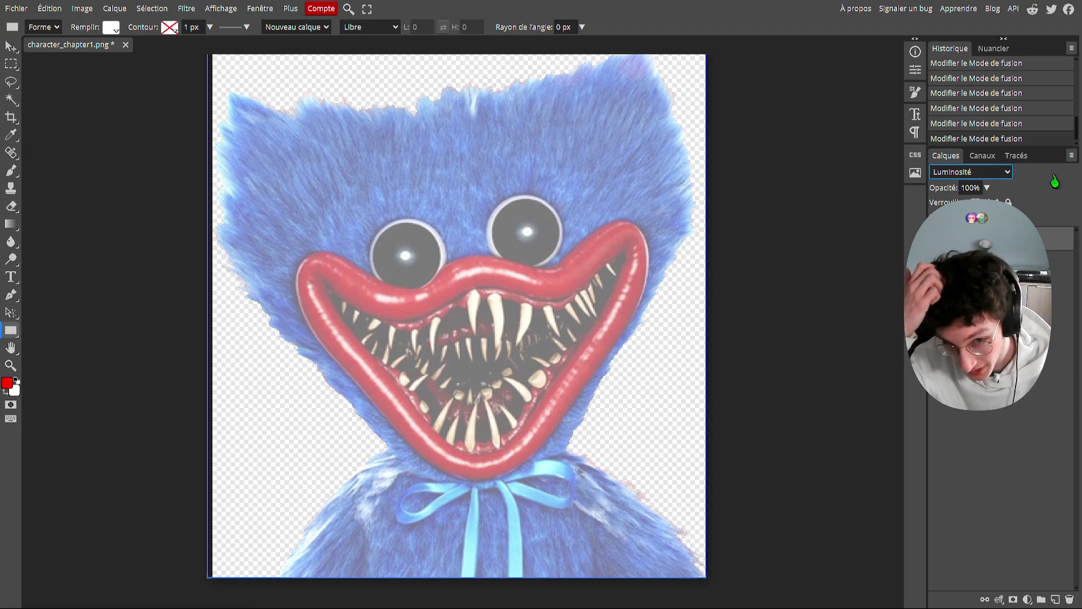
key(Home)
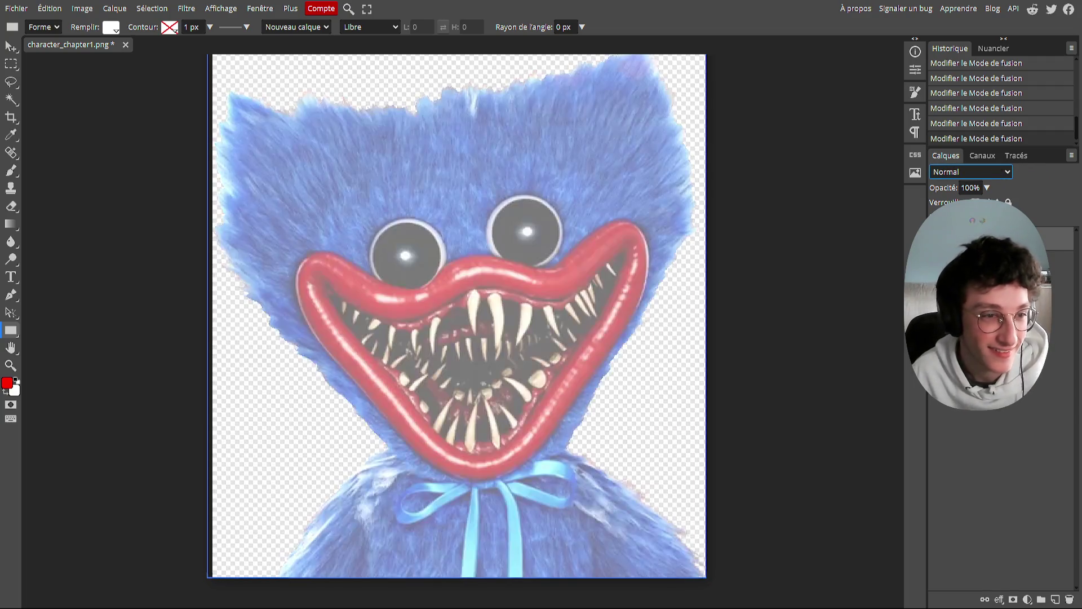
key(Delete)
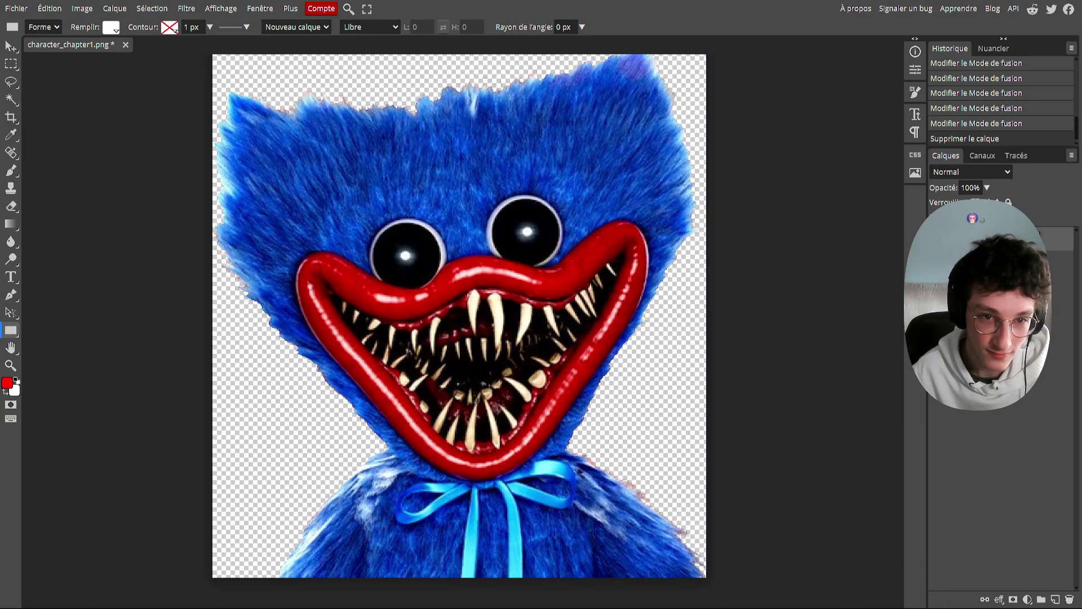
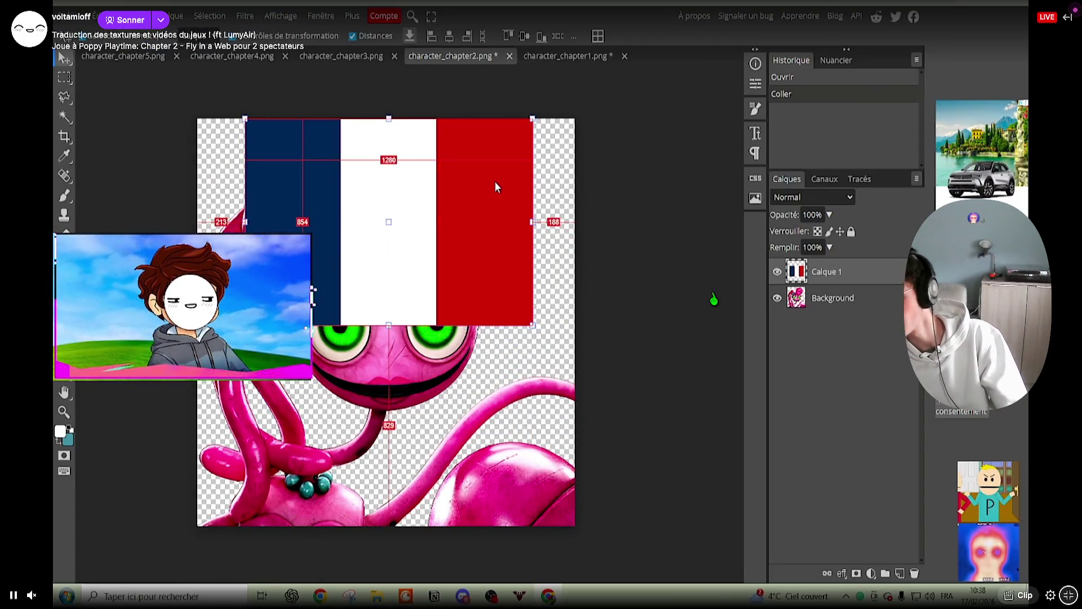
Step: Stretch the French flag layer down, right and left to fill the whole character_chapter2 canvas
drag(497, 186, 495, 181)
key(ctrl+alt+t)
drag(391, 325, 382, 524)
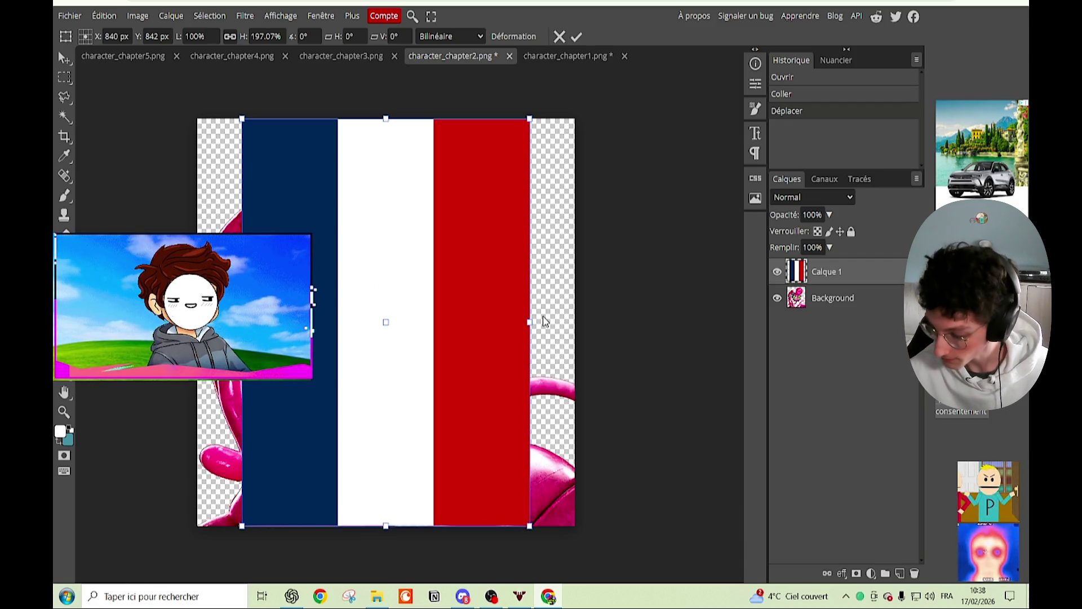
key(Return)
drag(530, 322, 575, 323)
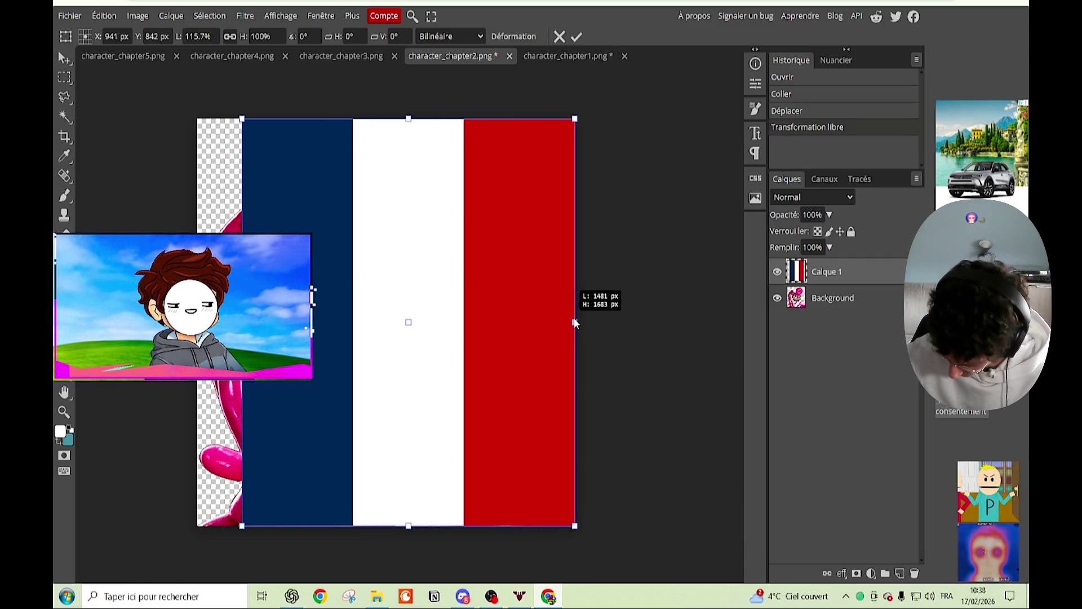
drag(242, 322, 196, 322)
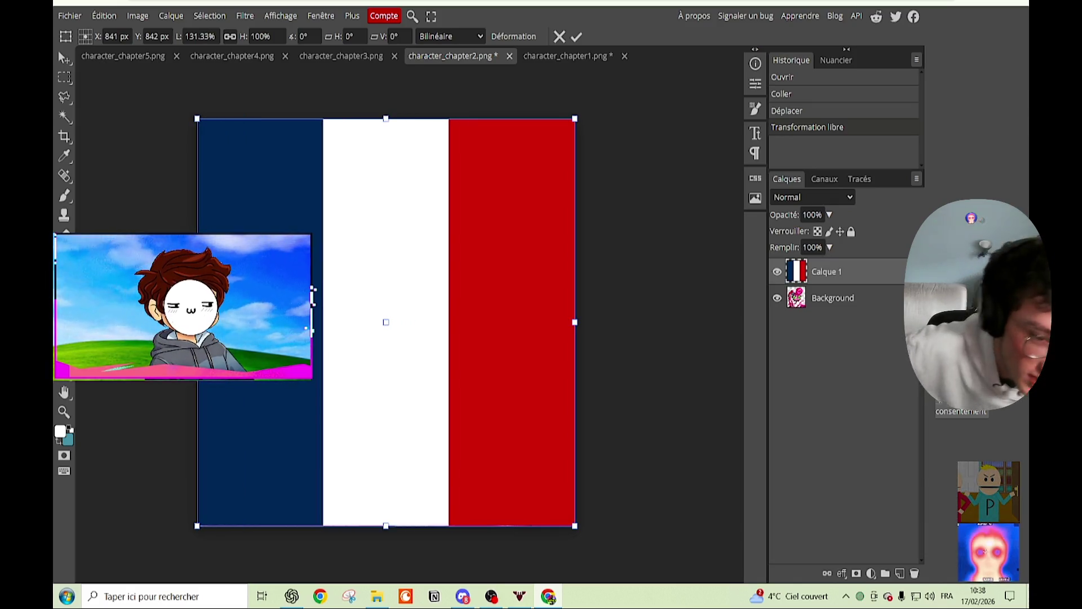
key(Return)
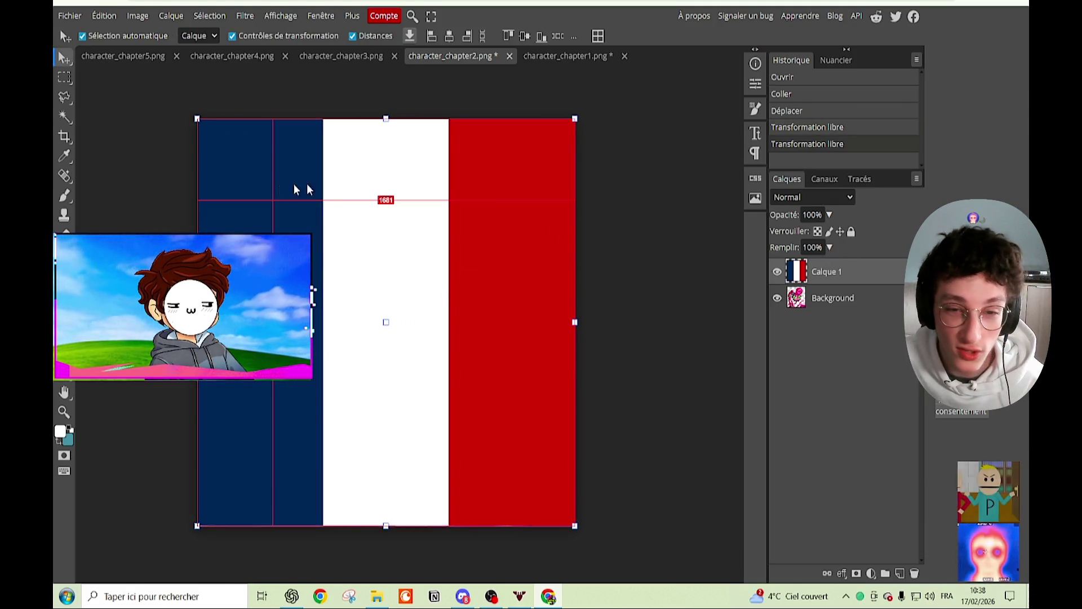
Step: Hide the flag layer and Magic Wand-select the empty background around the character
click(777, 272)
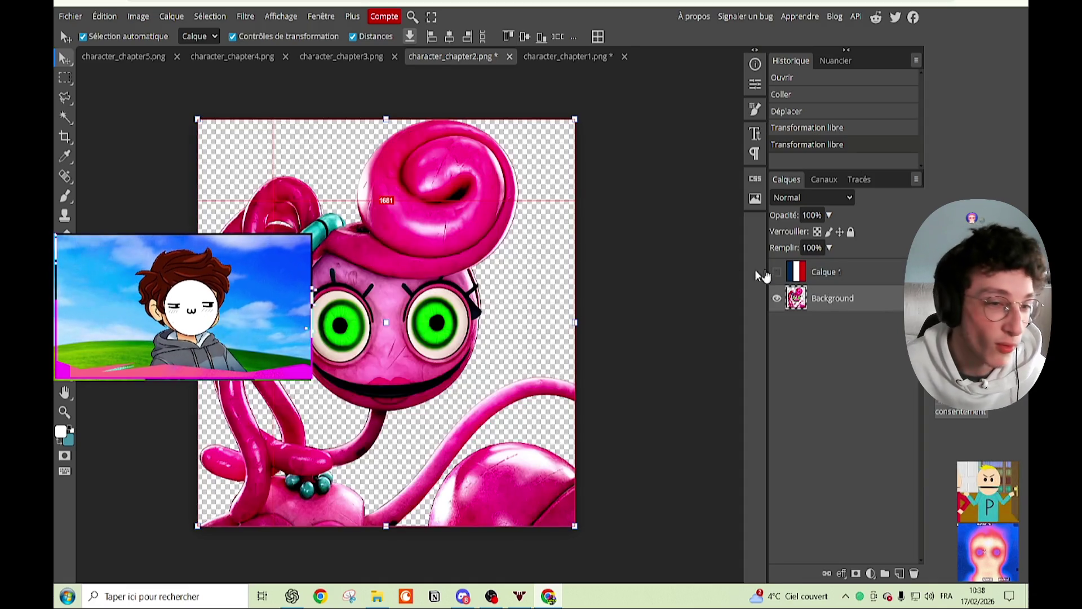
click(65, 113)
click(300, 154)
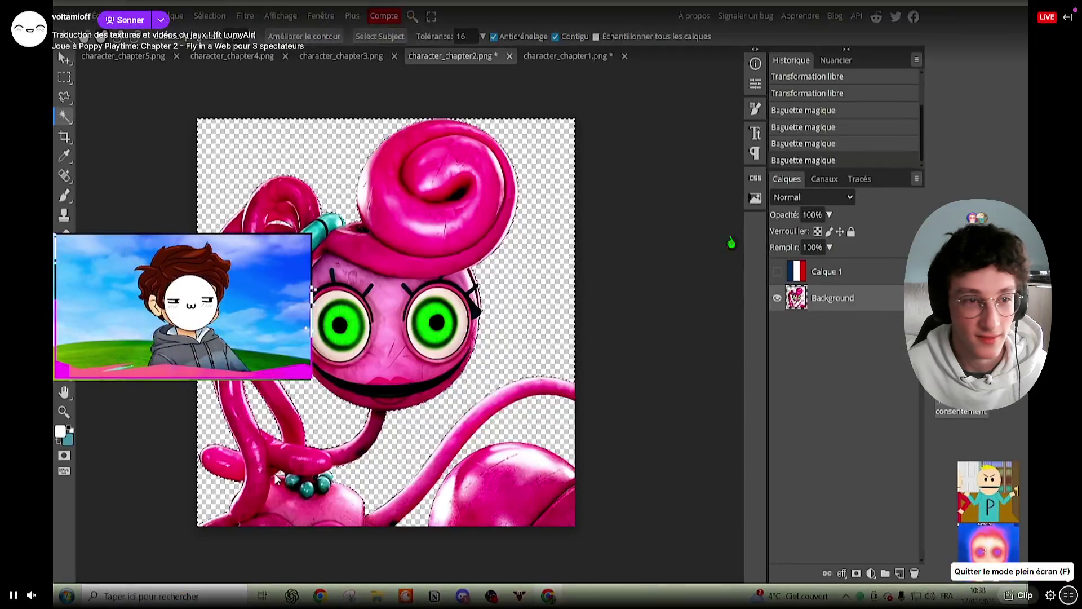
click(409, 520)
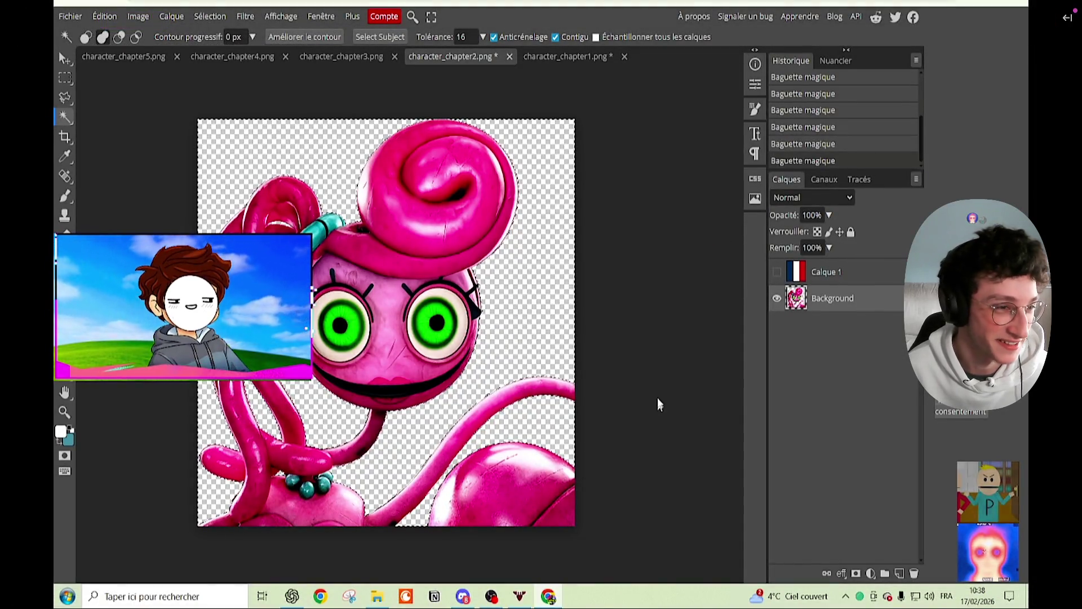
Step: Delete the flag outside the character's silhouette and bring up its layer style blend modes
click(777, 272)
click(857, 272)
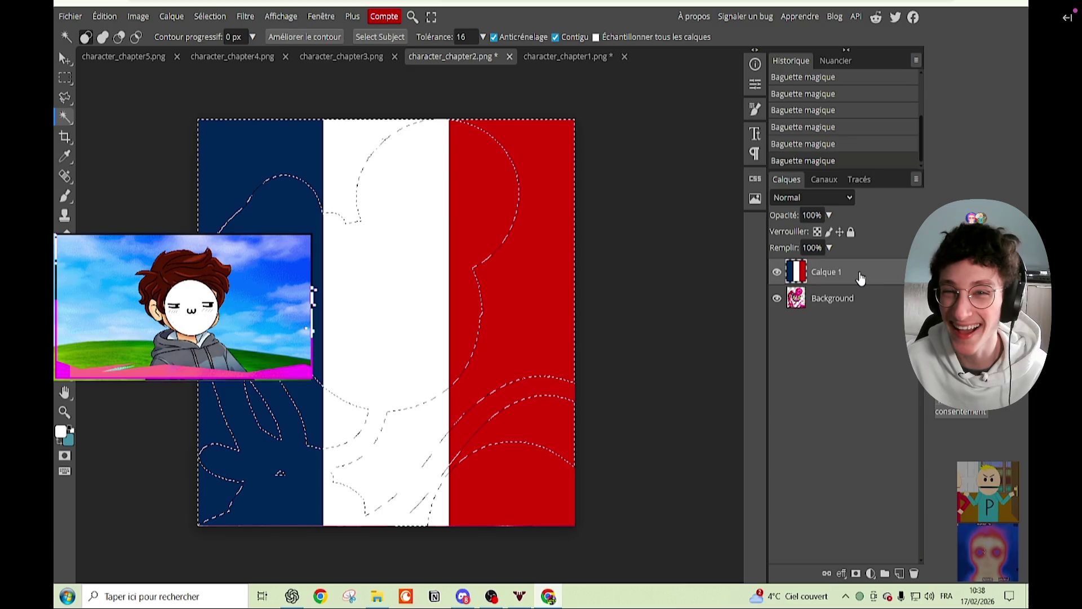
key(Delete)
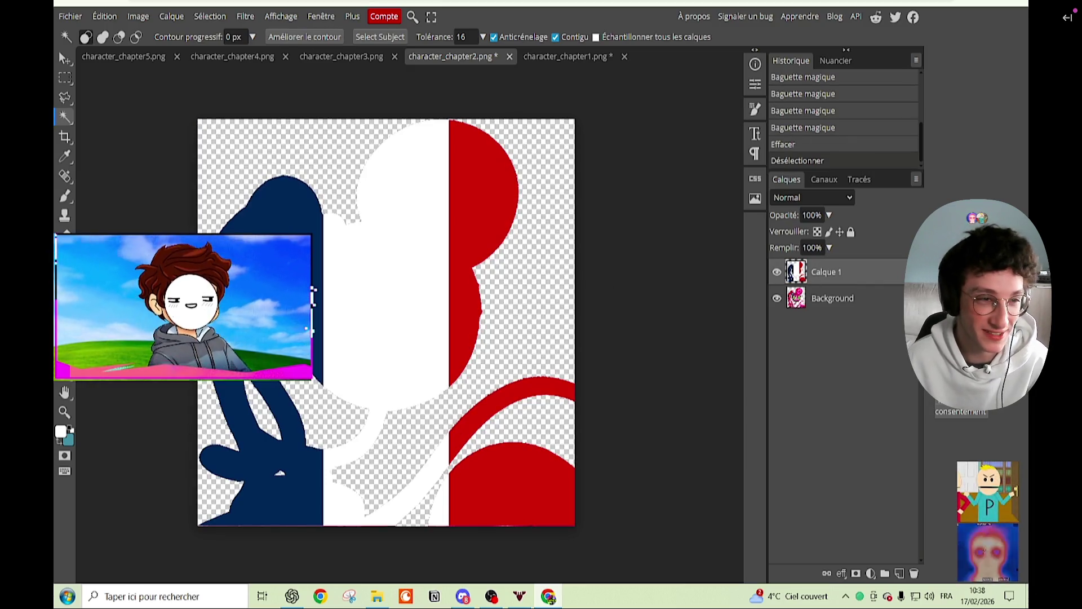
double_click(868, 272)
click(790, 178)
Step: Preview blend modes from Obscurcir through Luminosité, then apply Teinte to the flag layer
click(802, 192)
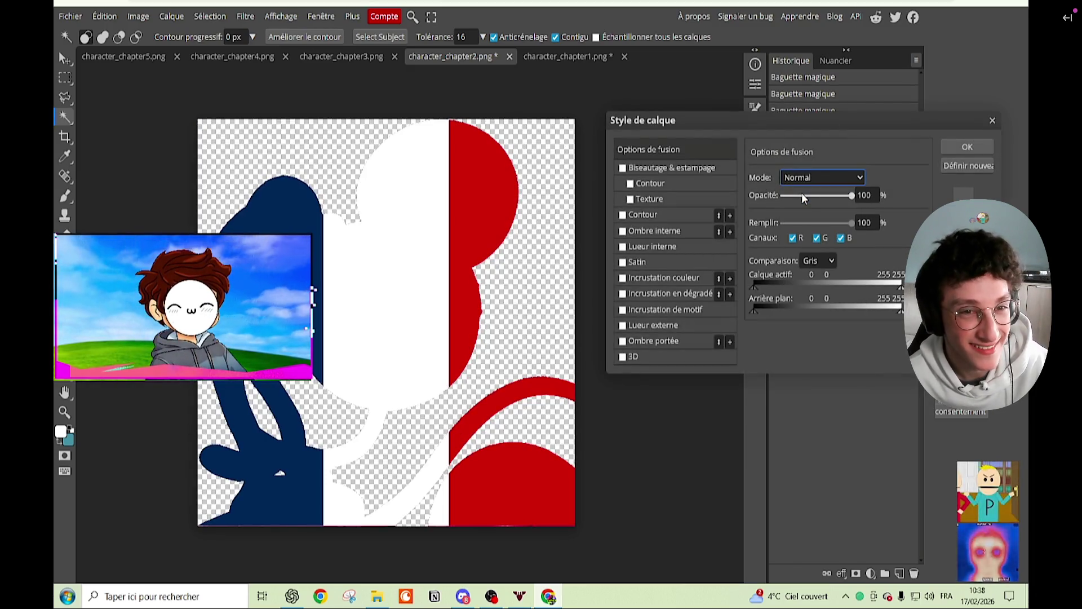
key(Down)
key(Down)
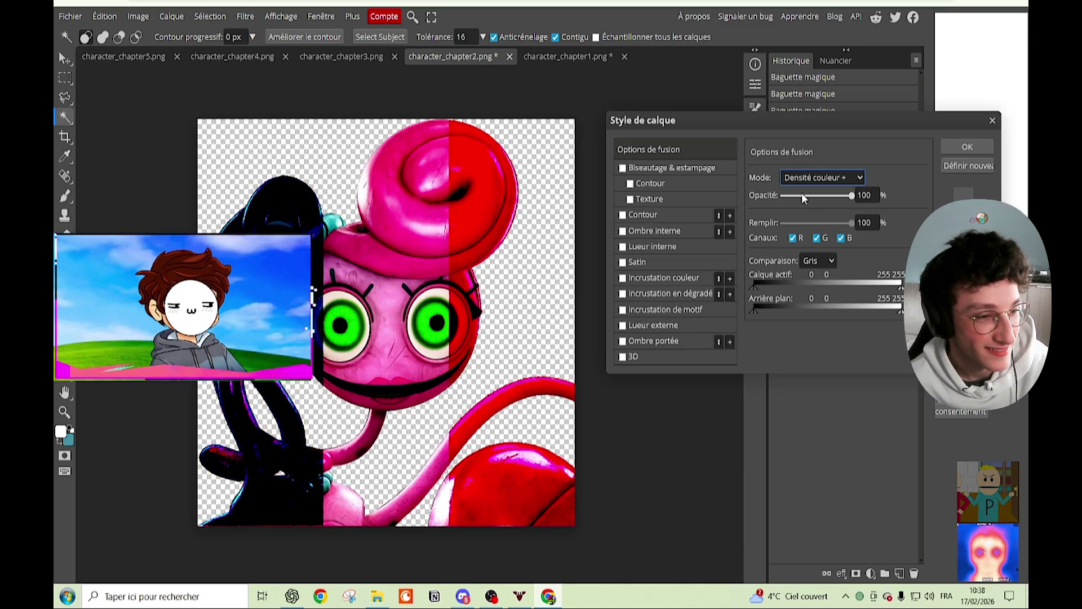
key(Down)
key(Down)
key(Down)
key(Down)
key(Down)
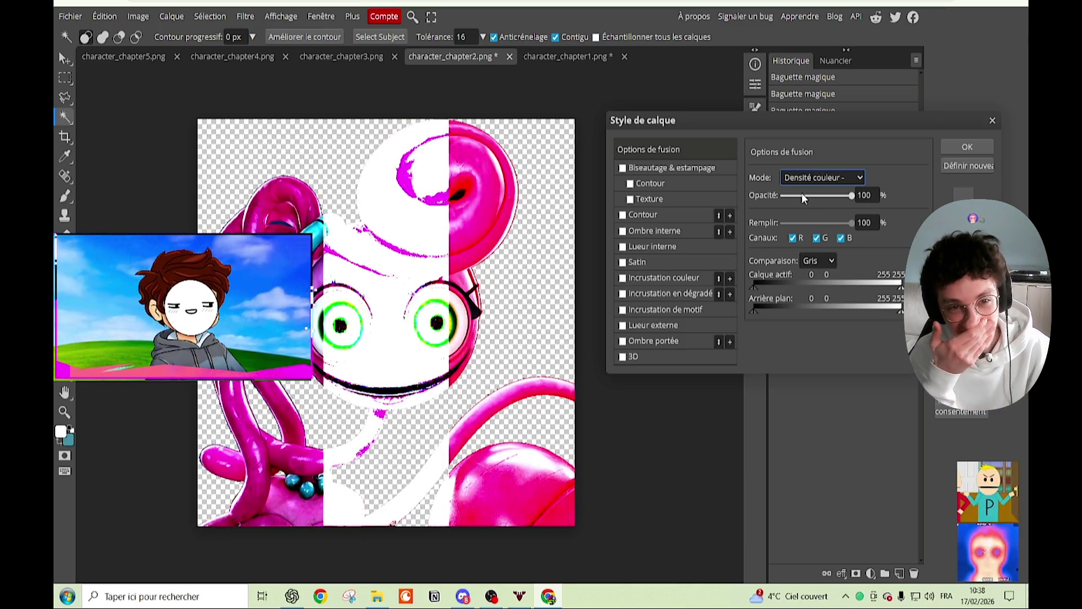
key(Down)
key(Down)
key(Down)
key(Down)
key(Down)
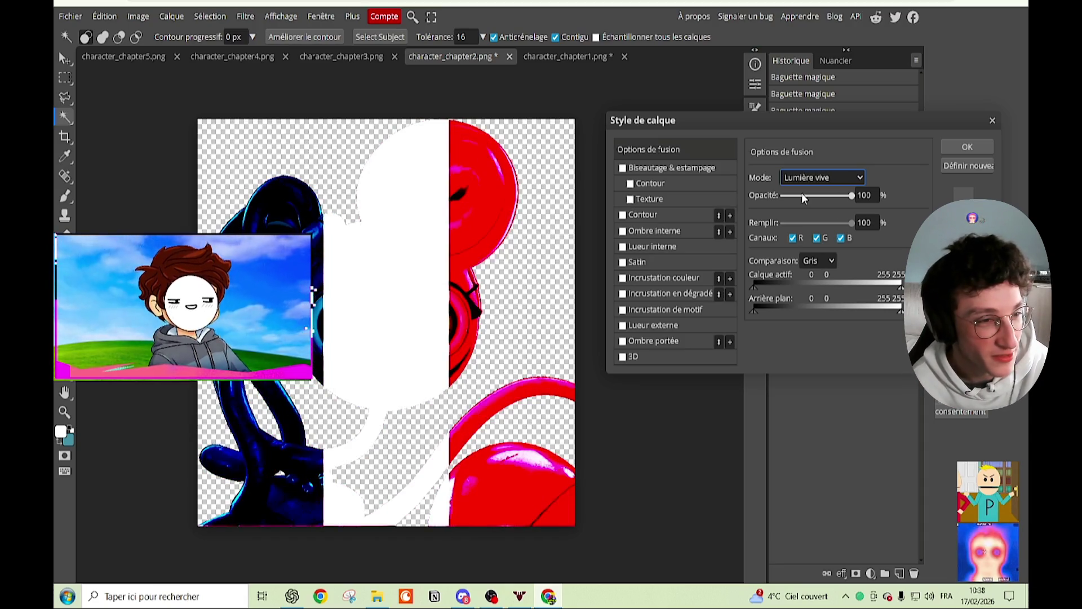
key(Down)
key(Down)
key(Down)
key(Down)
key(Down)
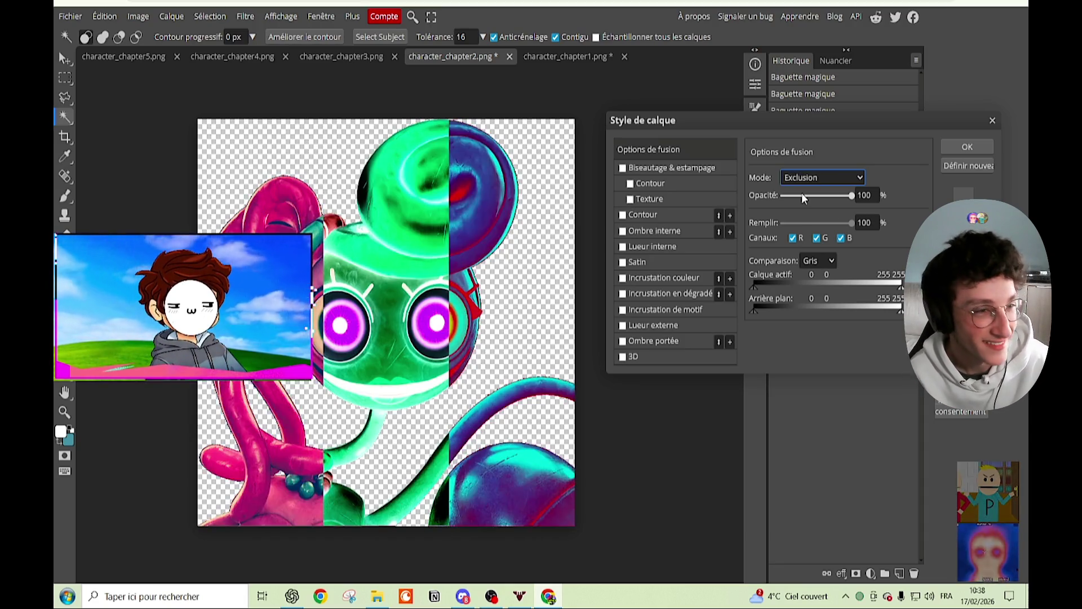
key(Down)
key(Down)
key(Down)
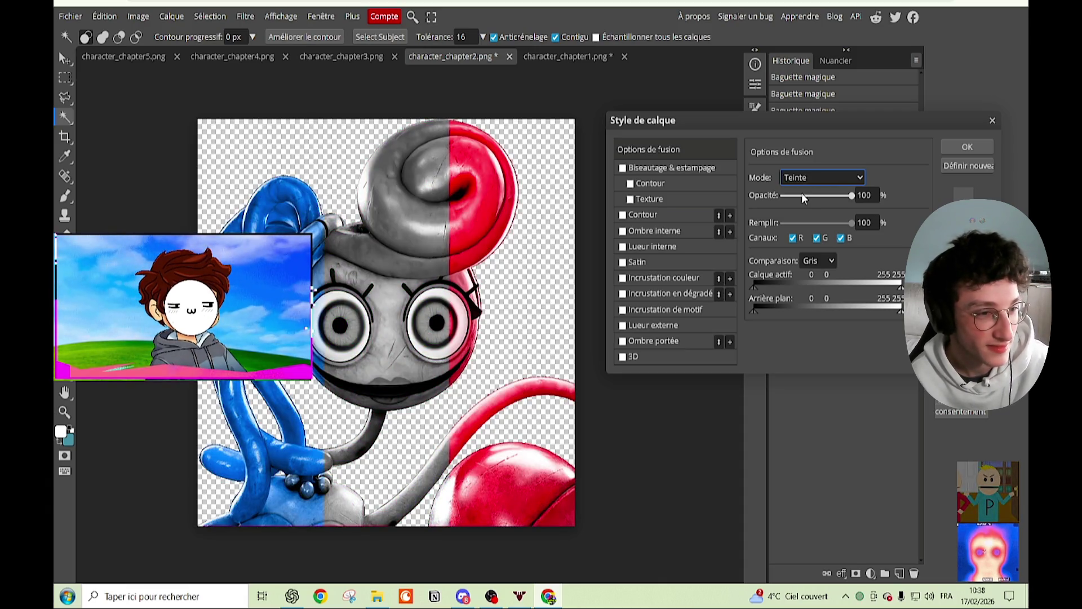
key(Down)
key(Up)
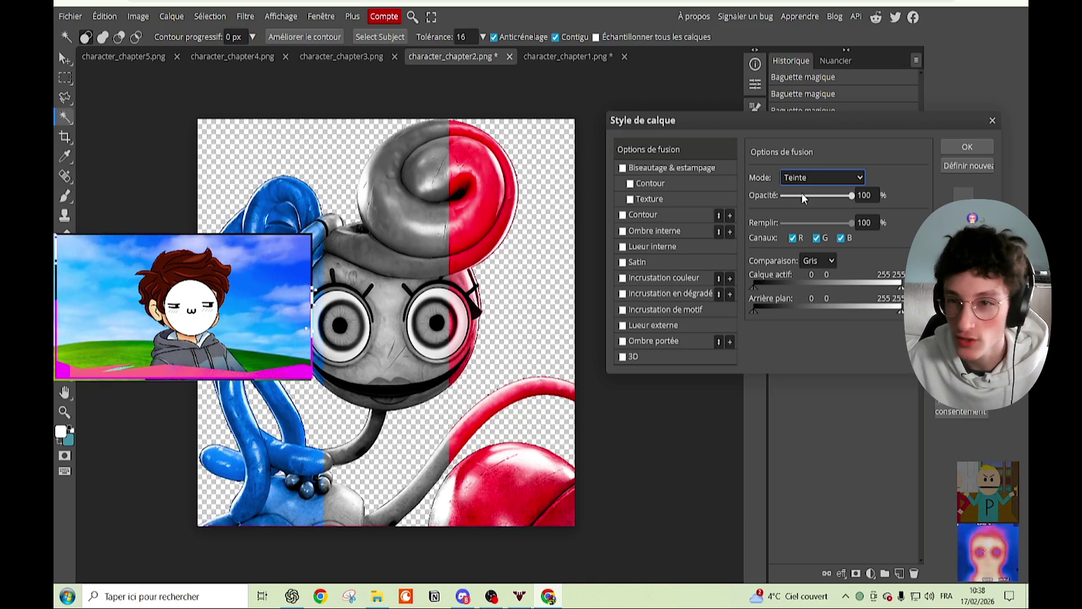
key(Down)
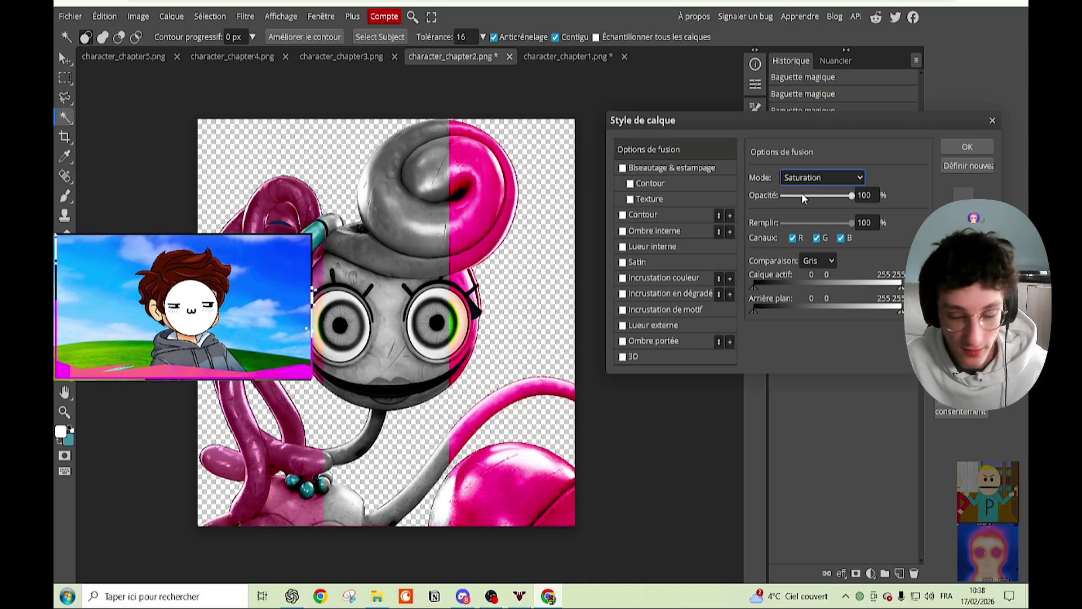
key(Down)
key(Down)
key(Up)
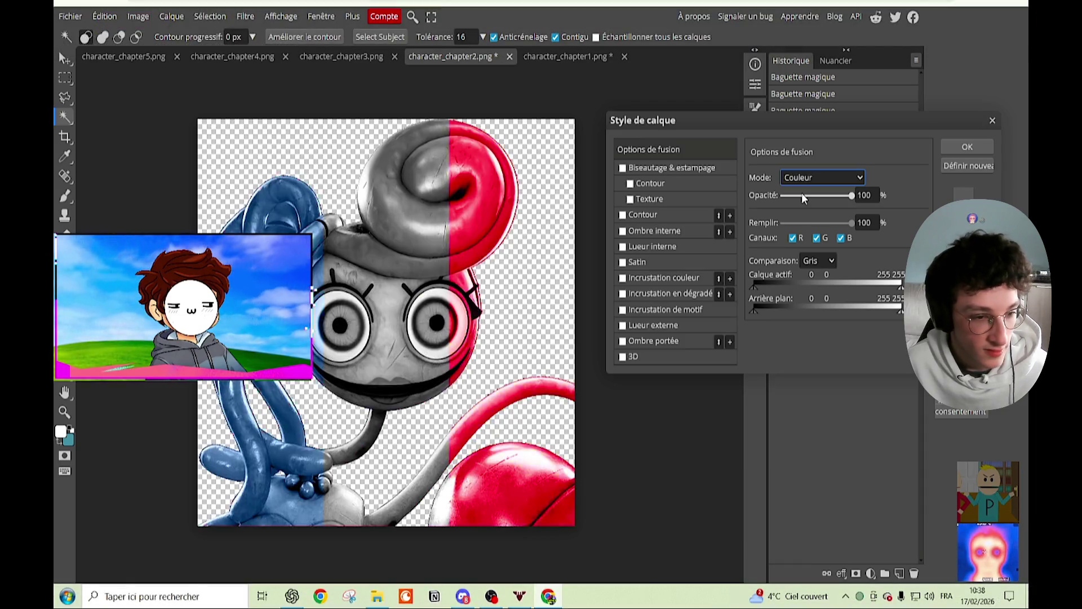
key(Up)
key(Up)
key(Down)
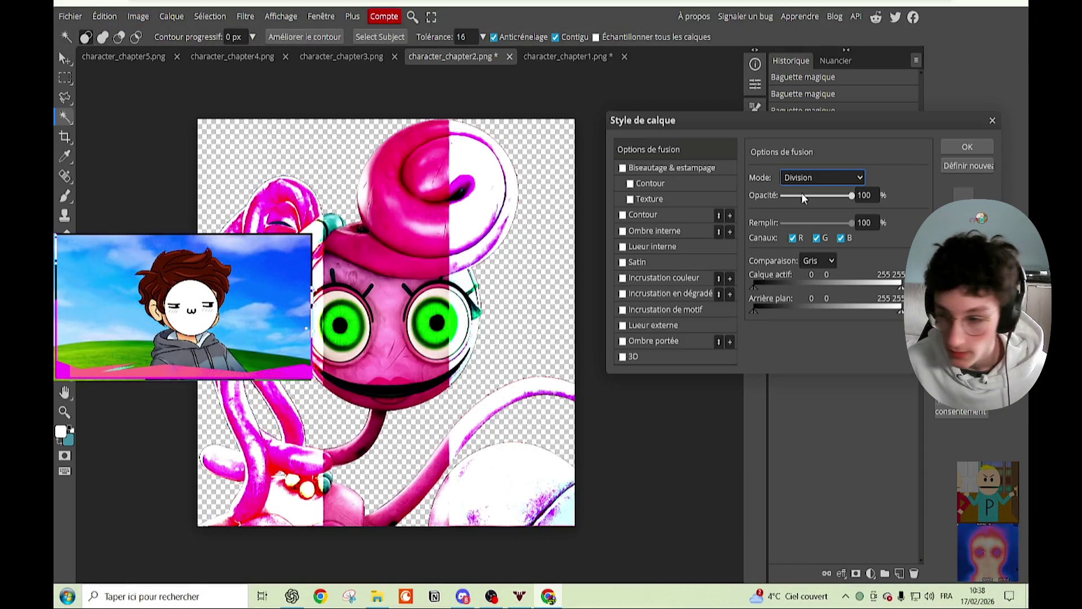
key(Up)
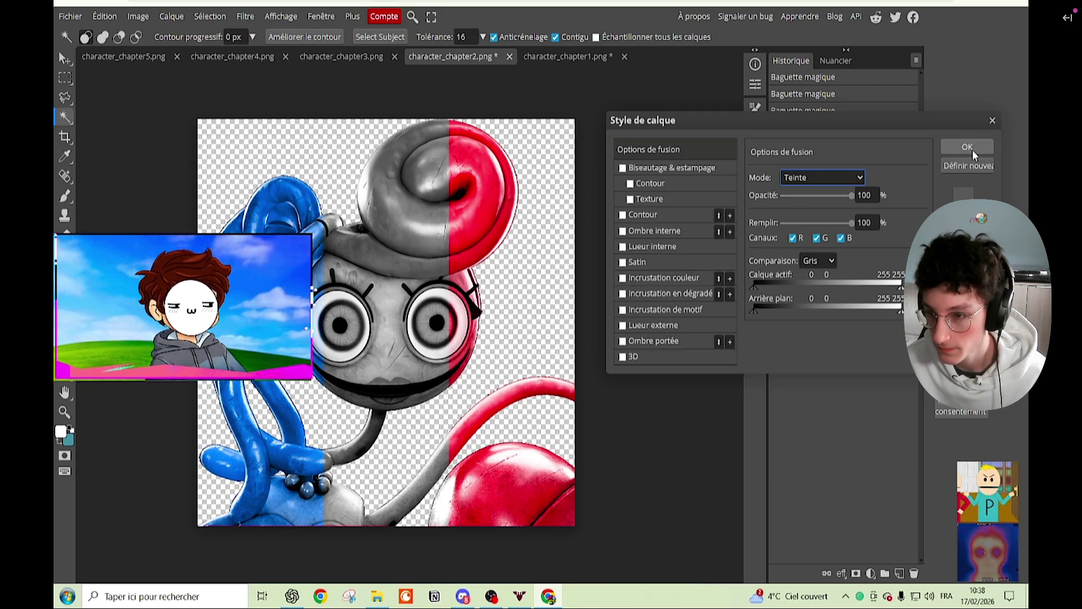
click(970, 148)
Step: Zoom in on the eyes and try selecting the right eye's iris and ring by colour
scroll(372, 343, up, 3)
scroll(357, 349, up, 2)
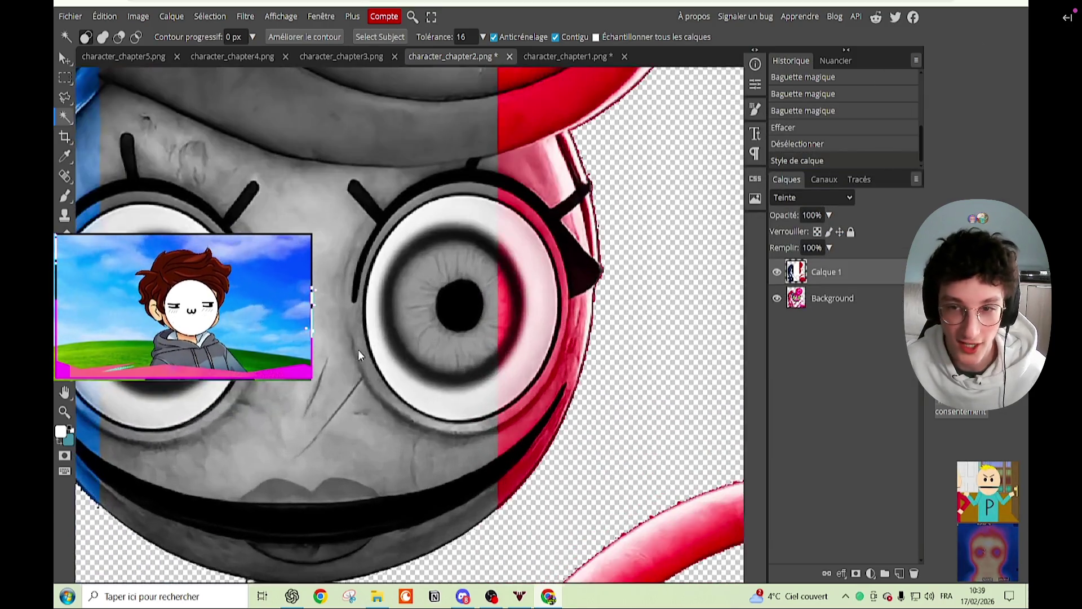
scroll(358, 350, up, 2)
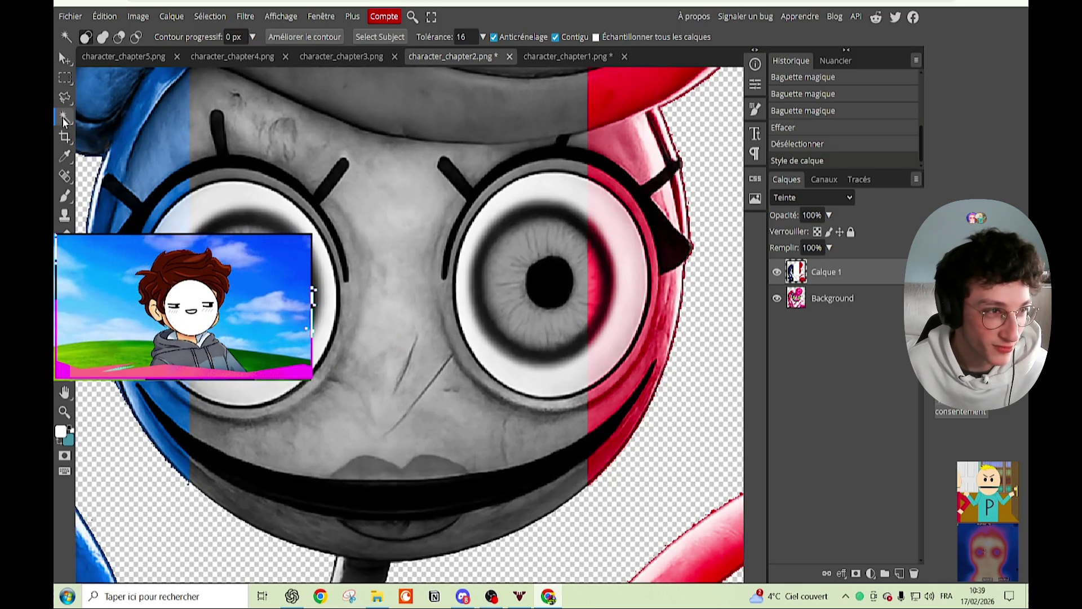
click(455, 215)
key(ctrl+d)
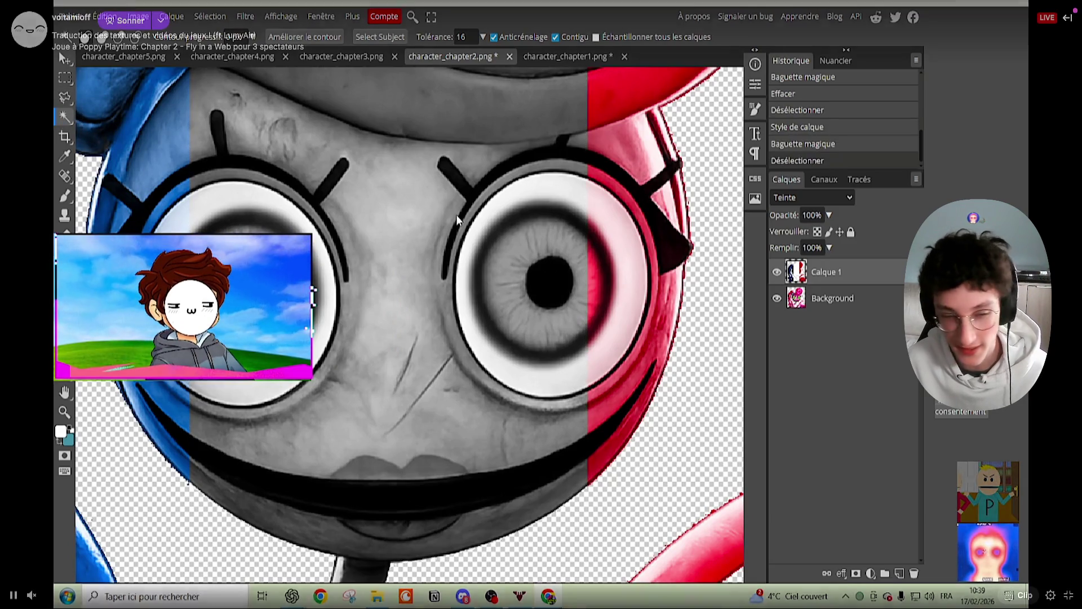
click(873, 294)
click(584, 210)
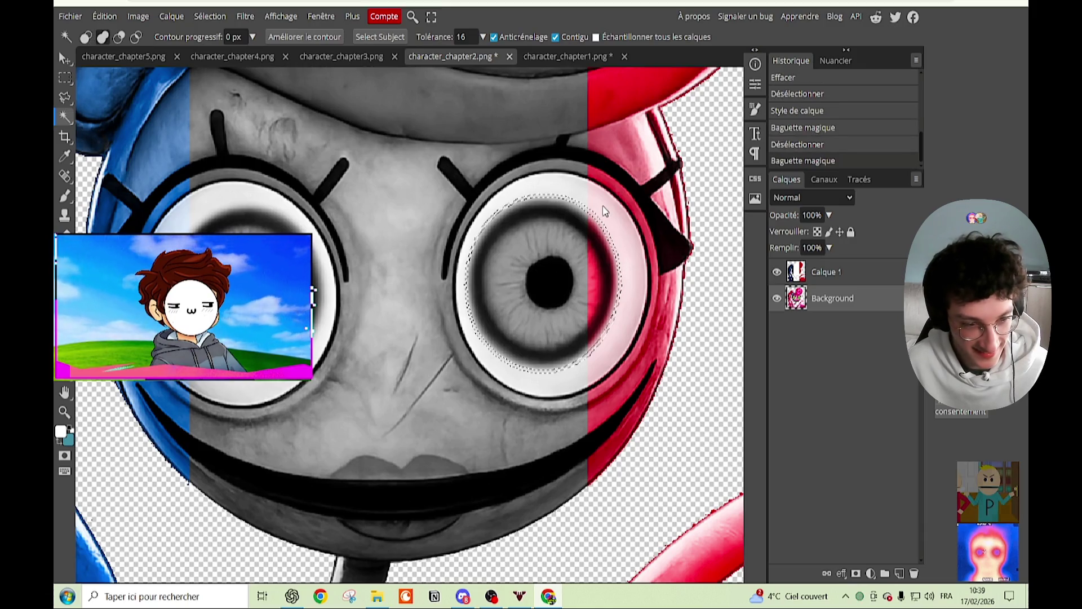
click(604, 210)
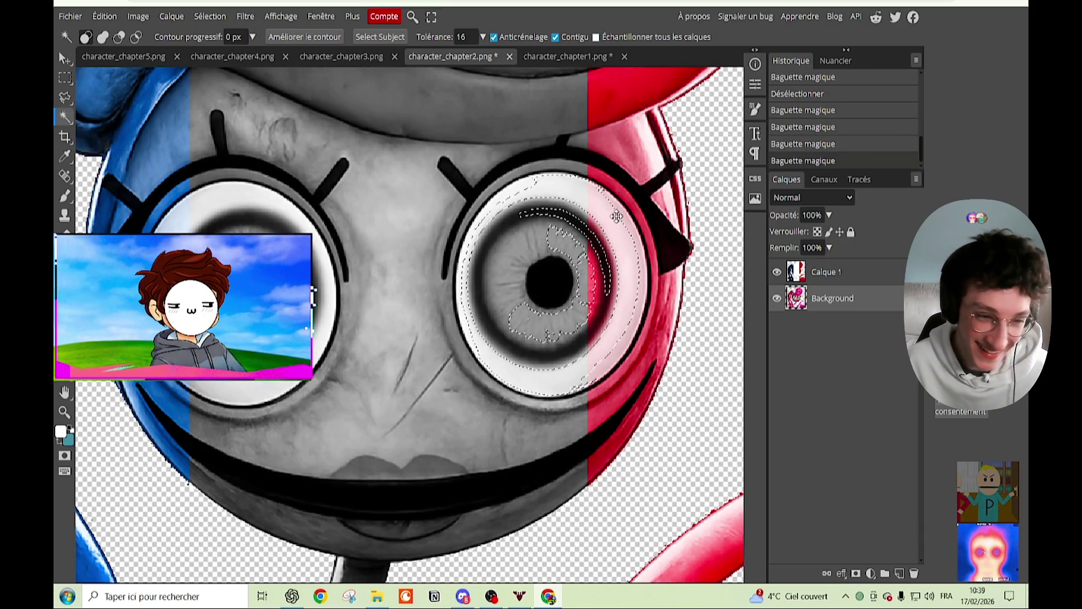
Step: Erase the flag overlay inside an elliptical selection around the right-hand eye
click(64, 79)
click(112, 97)
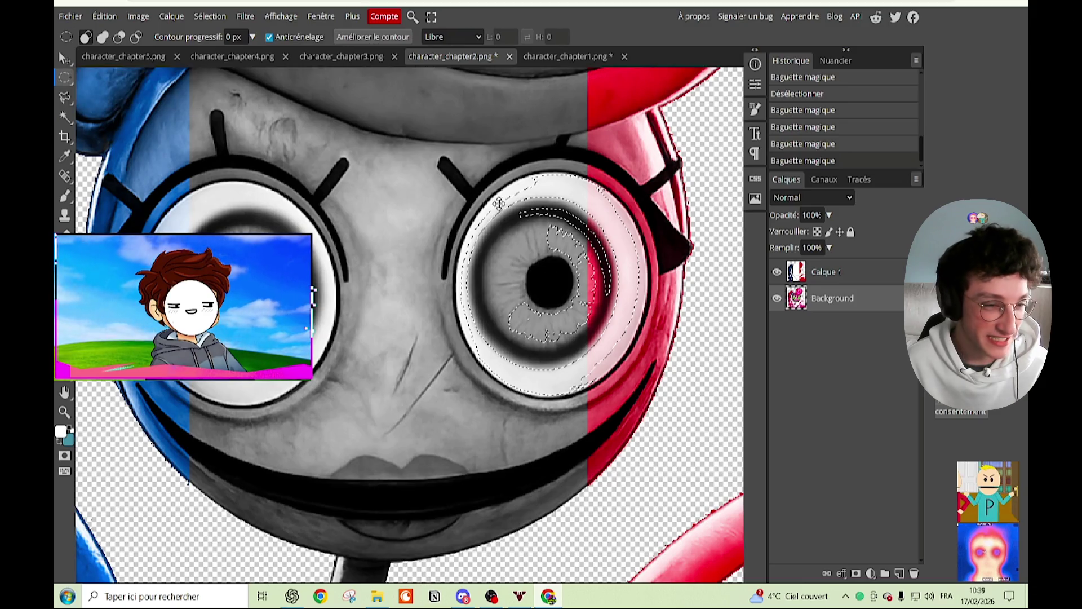
mouse_move(477, 175)
mouse_down()
mouse_move(637, 398)
mouse_move(647, 394)
mouse_move(456, 172)
mouse_up()
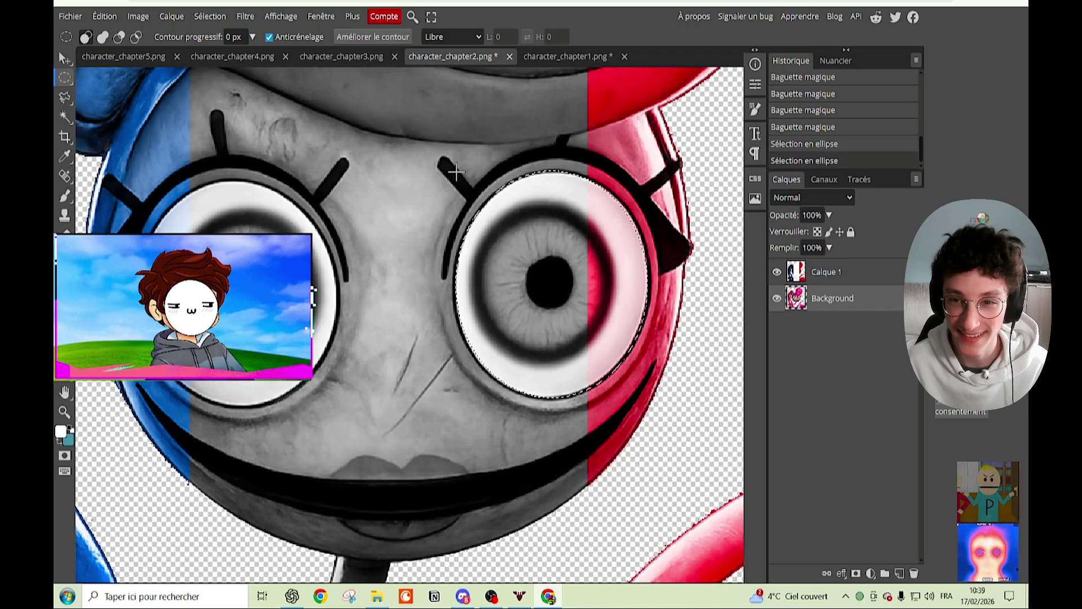
click(899, 274)
key(Delete)
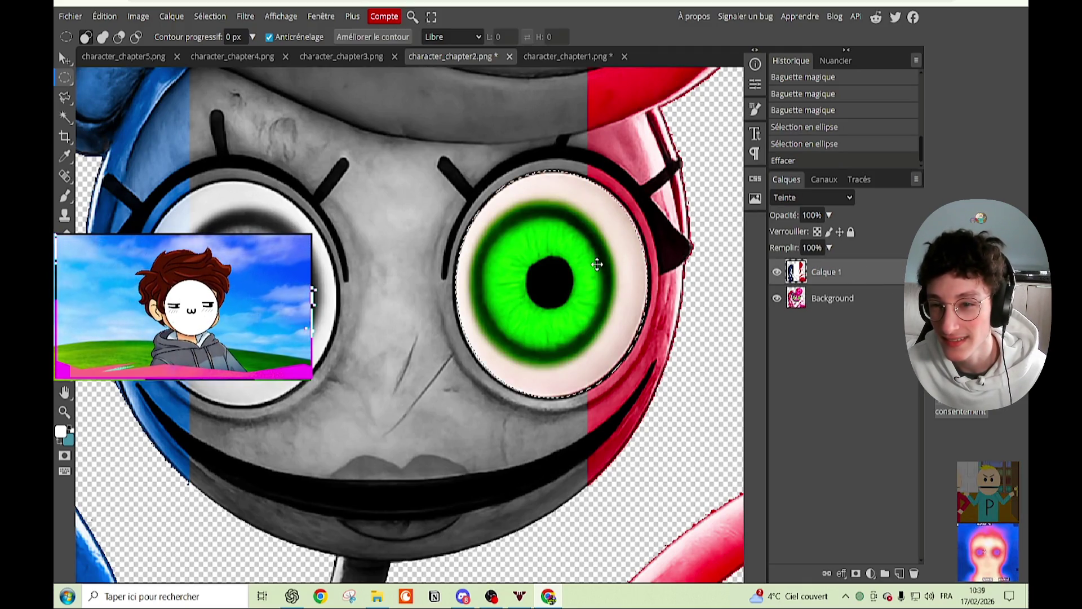
key(ctrl+d)
Step: Erase the flag overlay inside a circular selection around the left eye
scroll(620, 263, left, 5)
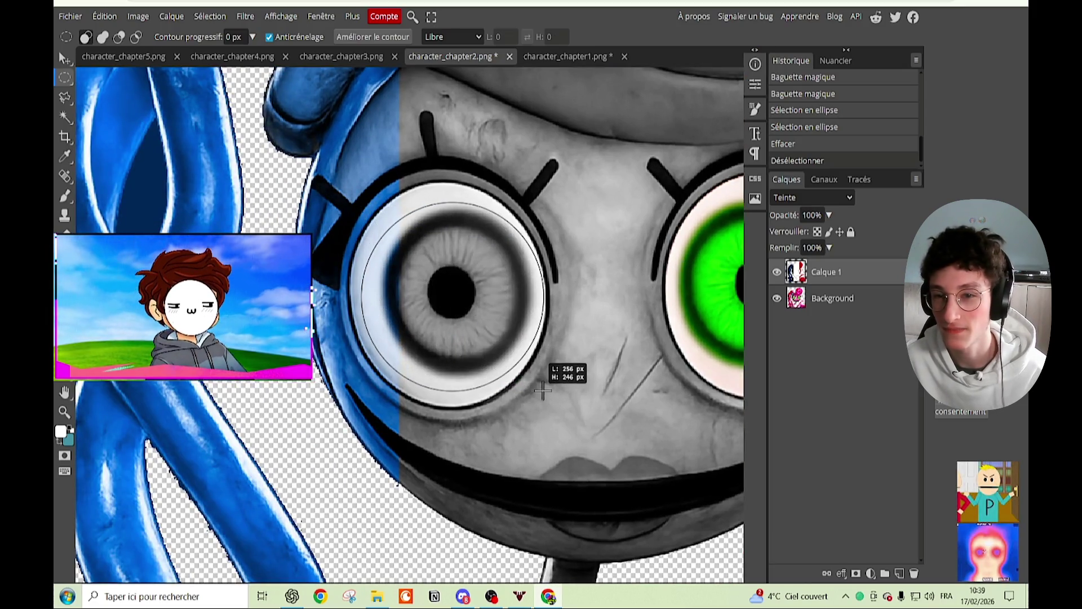
drag(505, 358, 540, 388)
key(Delete)
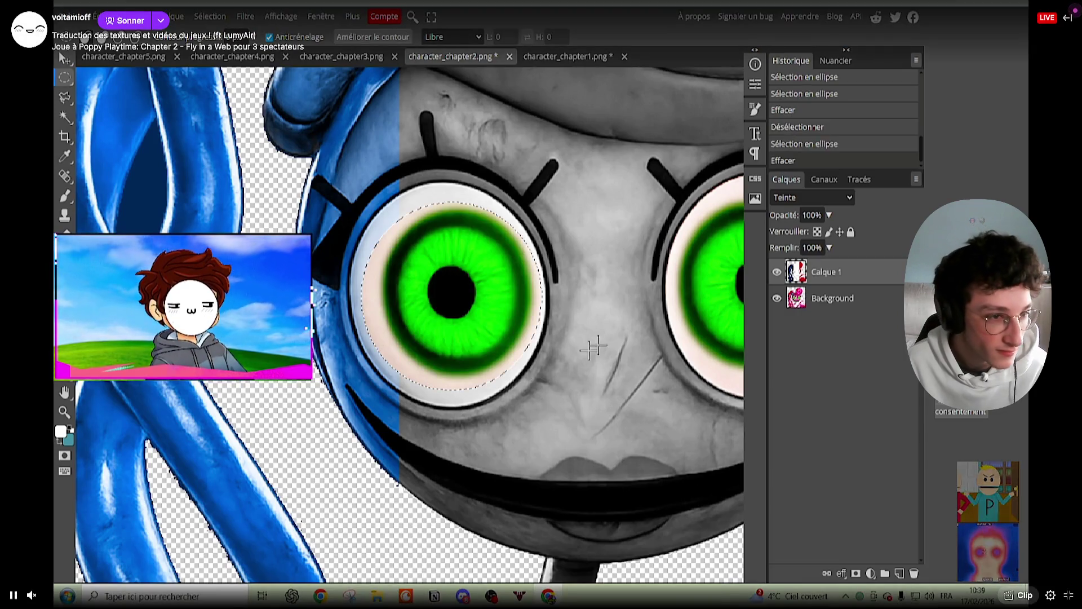
key(ctrl+d)
scroll(594, 346, down, 5)
Step: Switch to character_chapter3.png and discard a trial blend mode and opacity change on the face layer
scroll(429, 336, up, 2)
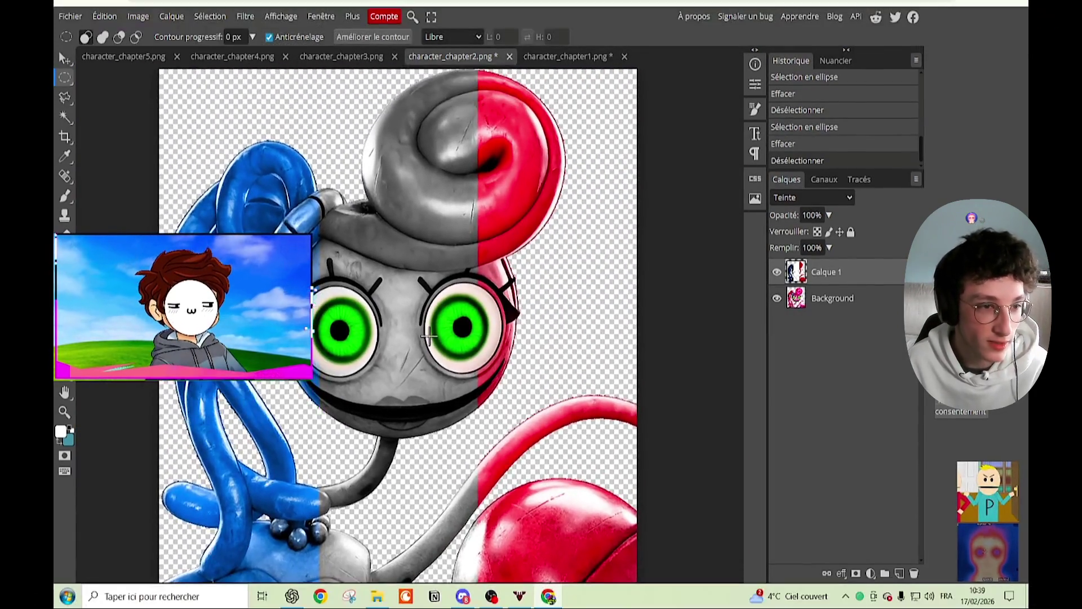
scroll(429, 335, down, 1)
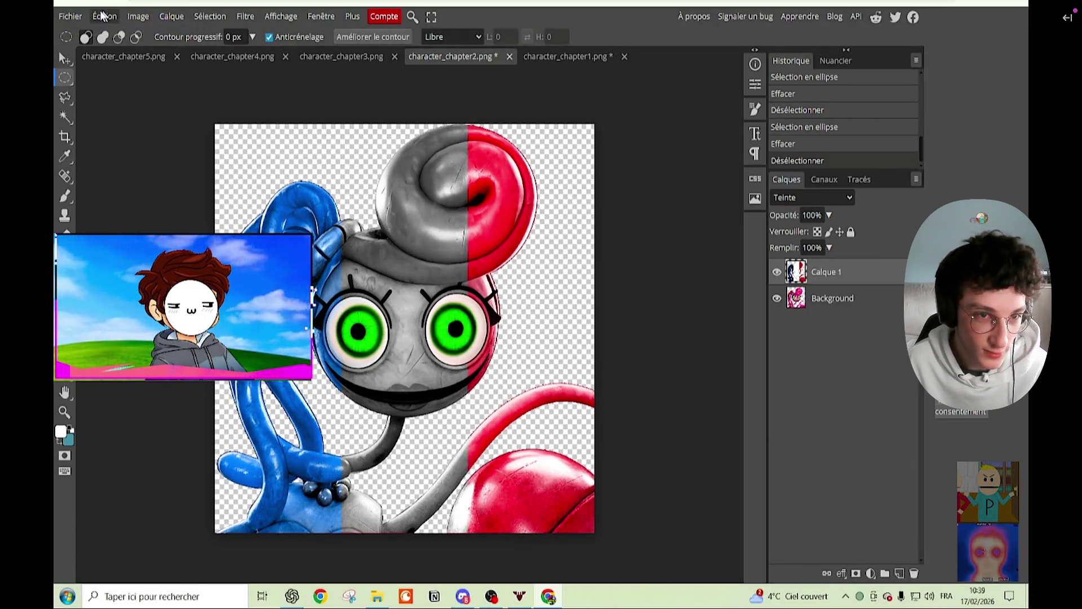
click(70, 16)
mouse_move(141, 206)
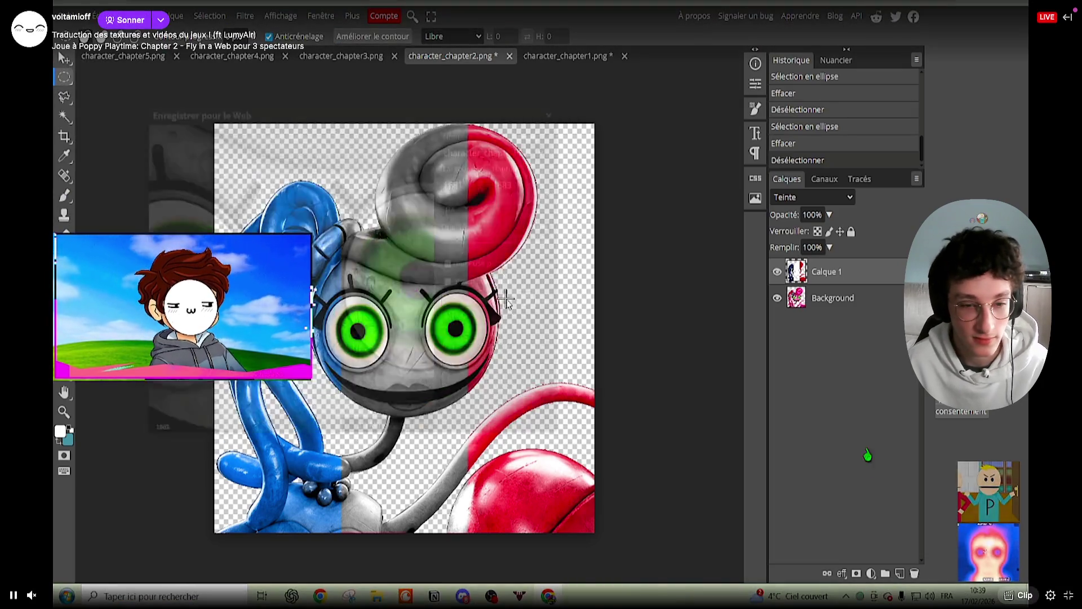
click(327, 55)
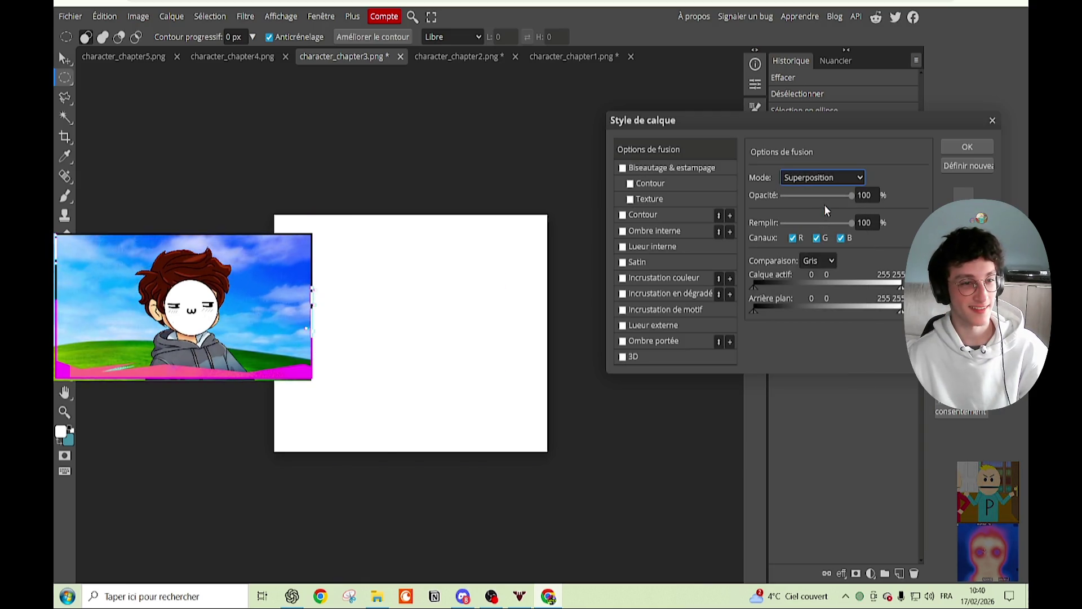
key(Up)
key(Up)
key(Up)
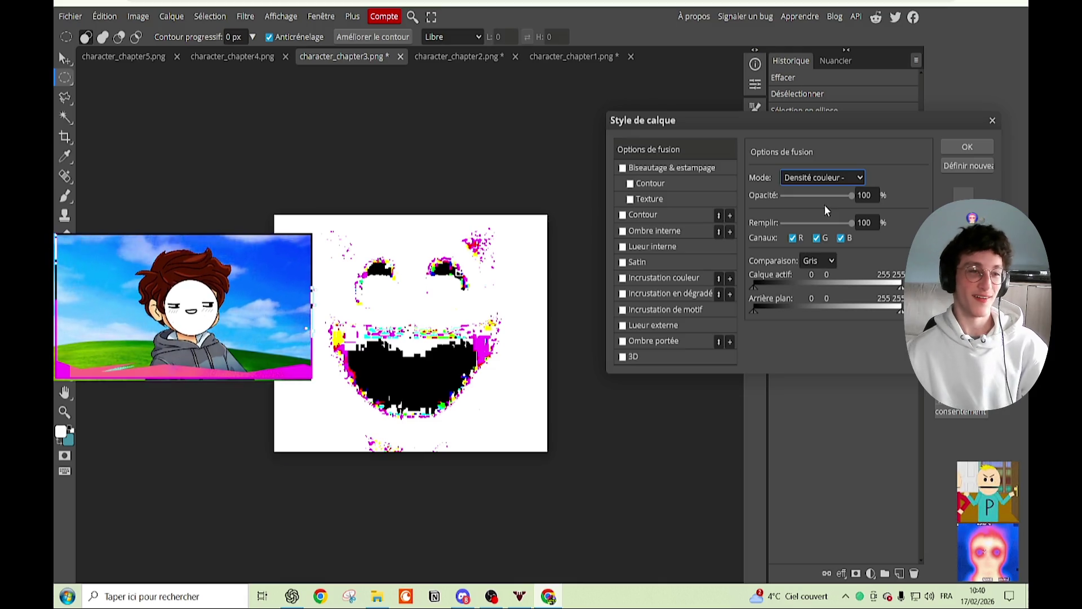
mouse_move(851, 195)
mouse_down()
mouse_move(829, 196)
mouse_move(850, 202)
mouse_up()
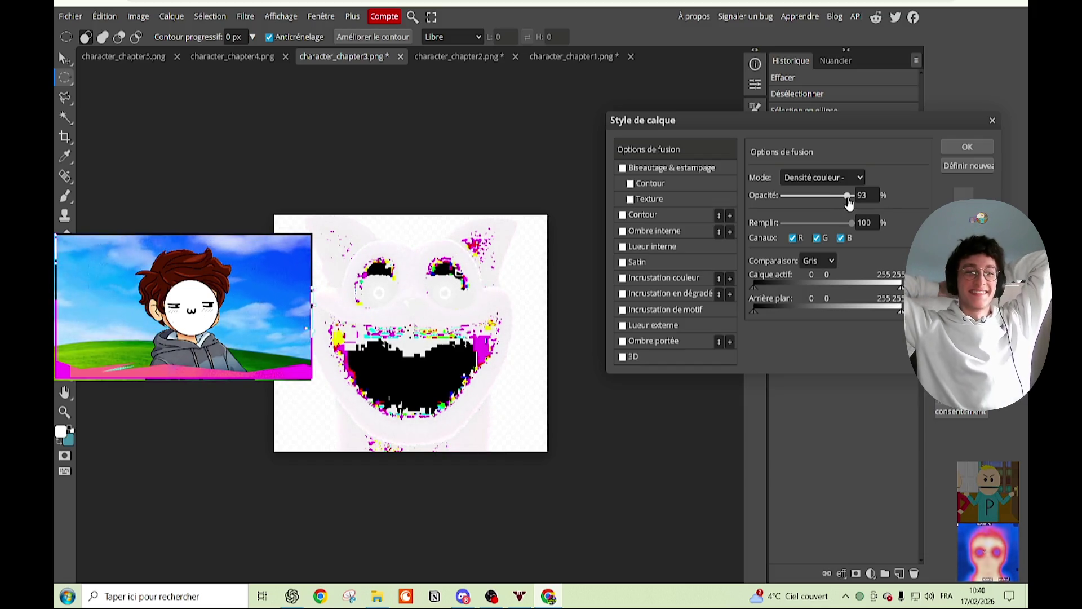
click(993, 121)
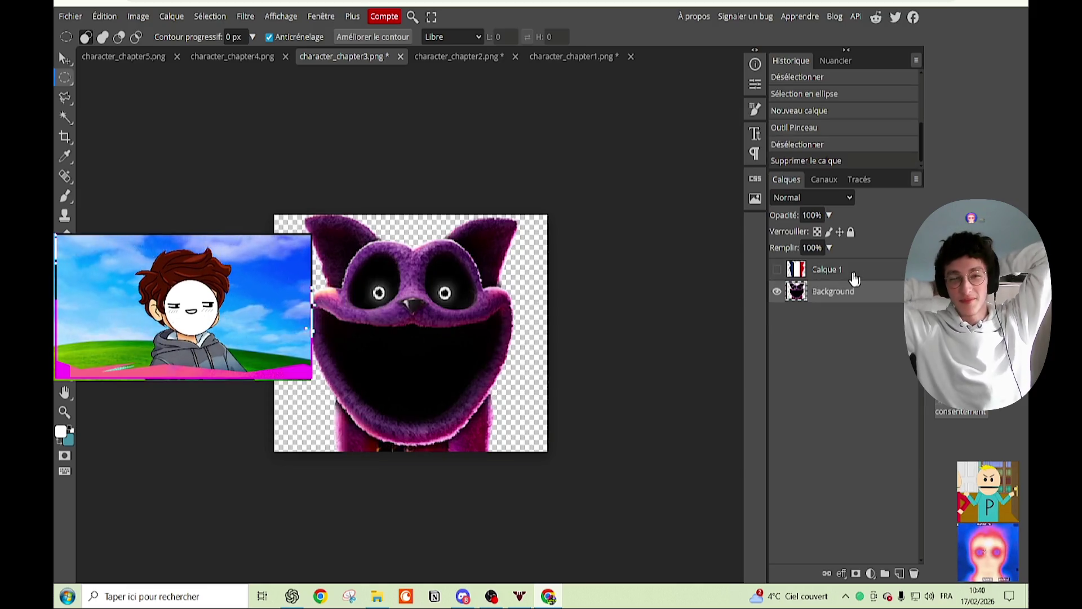
Step: Show the French-flag layer and try Produit and neighbouring blend modes like Incrustation
click(777, 270)
double_click(796, 270)
click(821, 178)
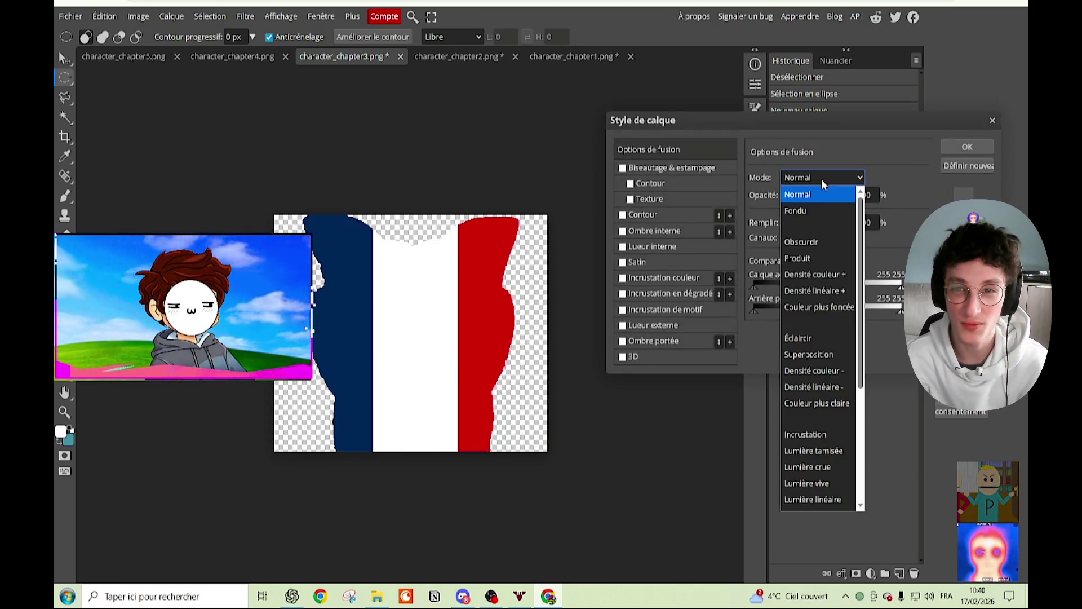
click(804, 198)
key(Down)
key(Down)
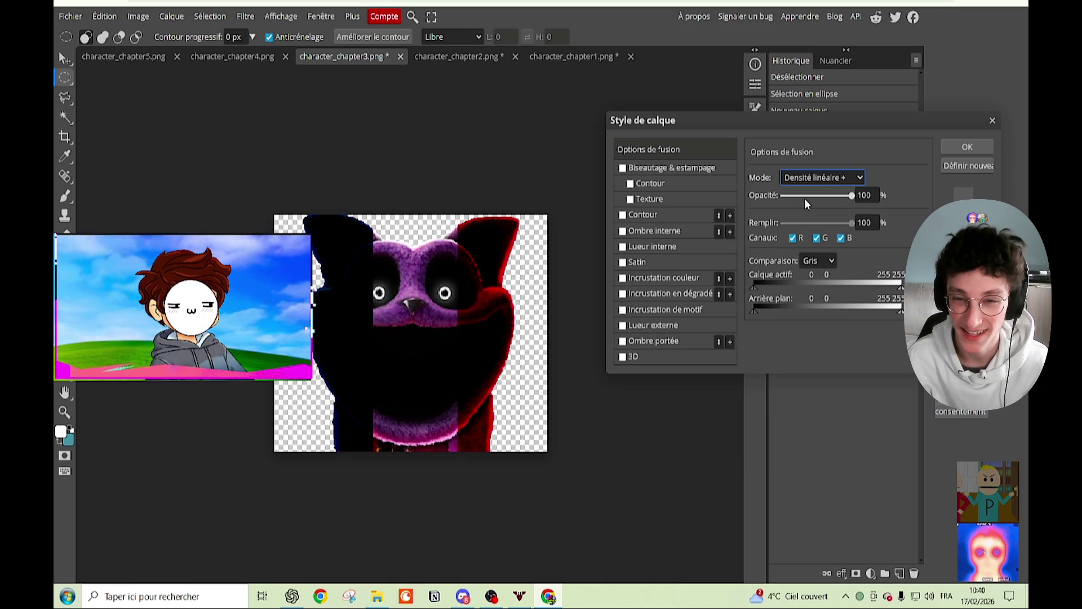
key(Down)
key(Down)
key(Down)
key(Down)
Step: Cycle the flag's blend modes past Teinte and settle on Couleur
key(Down)
key(Down)
key(Down)
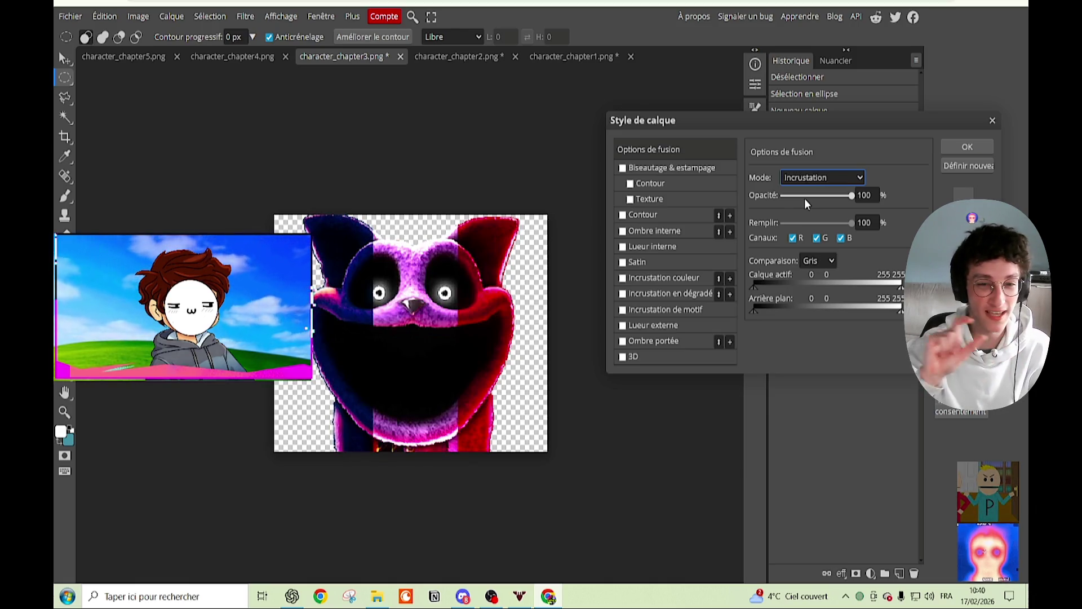
key(Down)
key(Up)
key(Down)
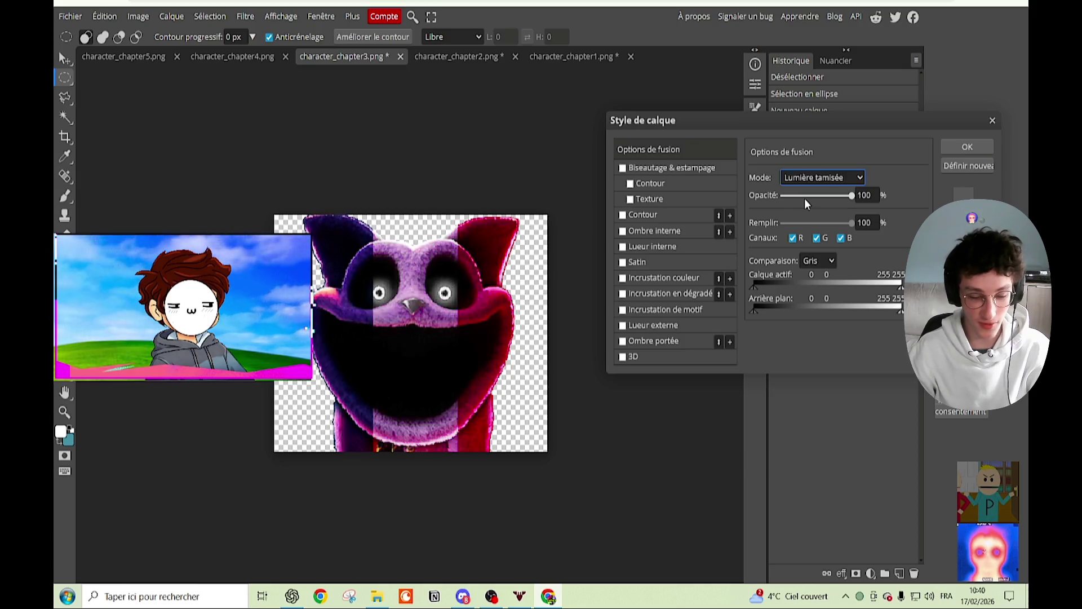
key(Down)
key(Down)
key(Down)
key(Down)
key(Down)
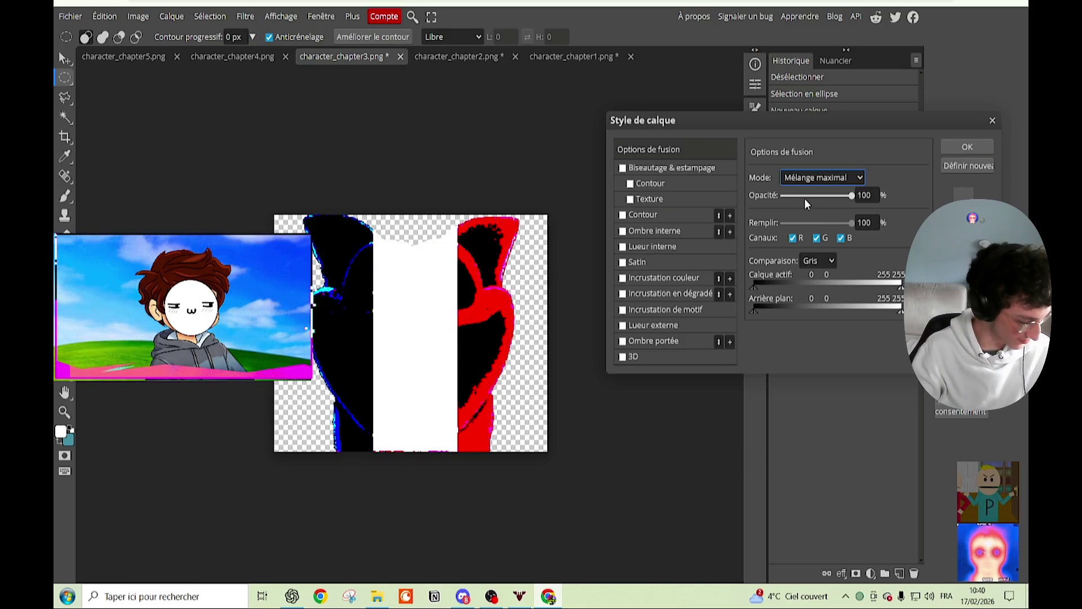
key(Down)
key(Down)
key(Down)
key(Up)
key(Down)
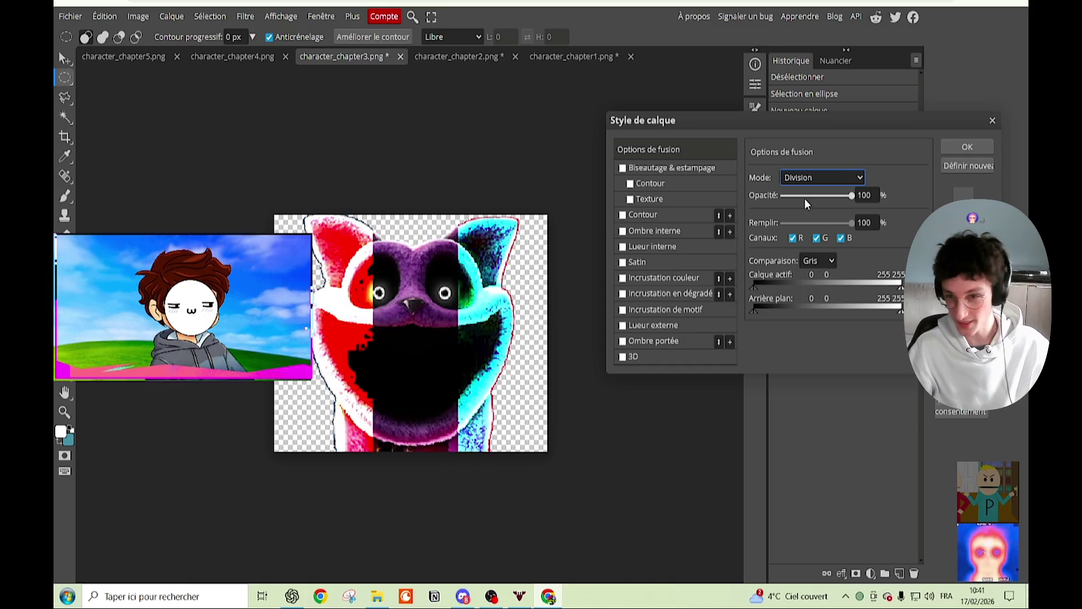
key(Down)
key(Down)
key(Up)
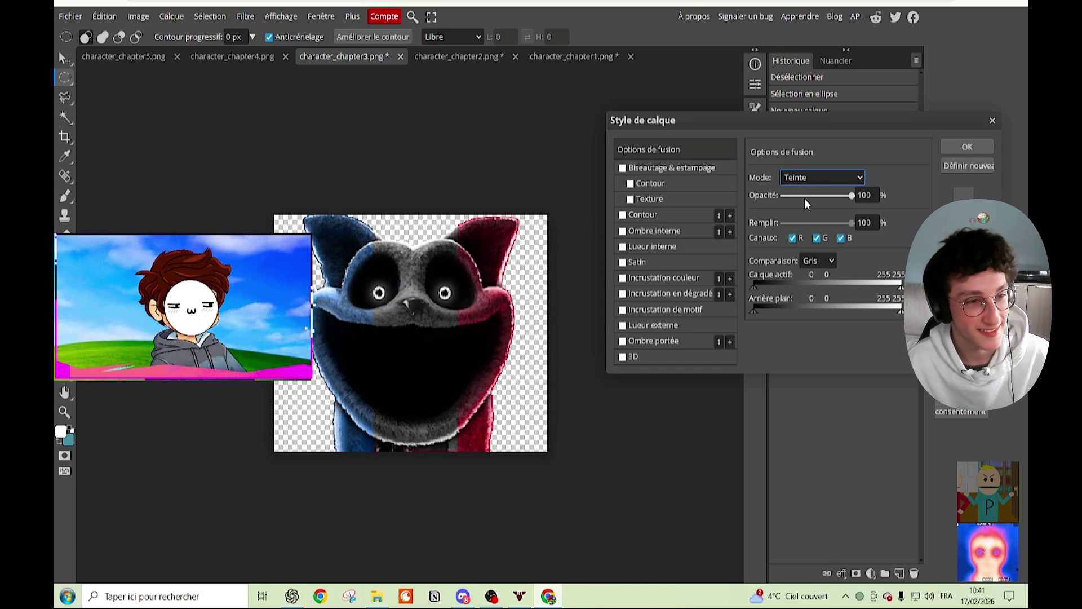
key(Down)
key(Down)
key(Down)
key(Up)
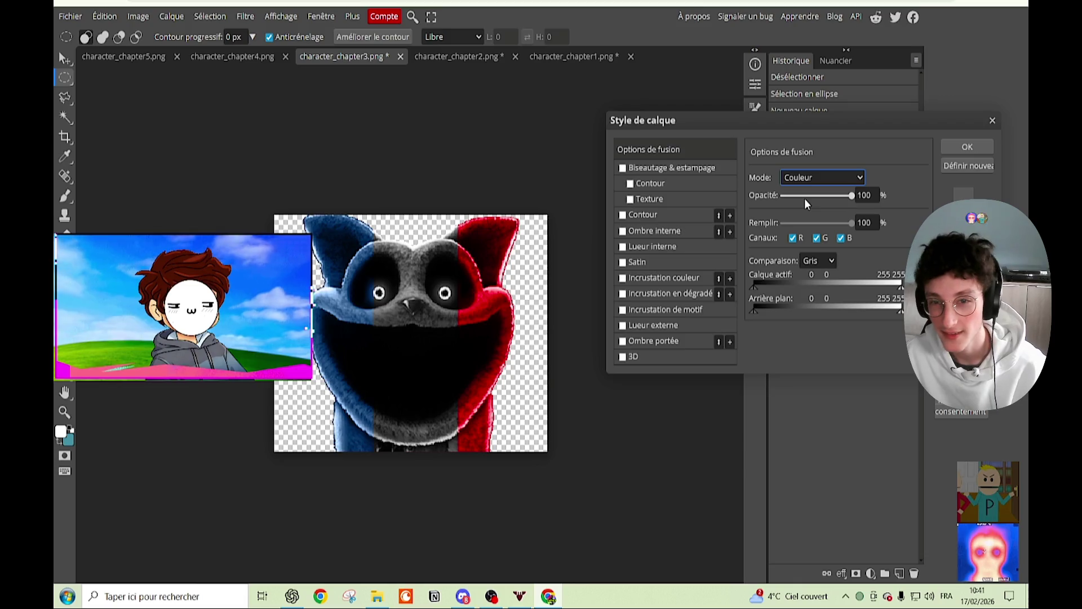
key(Down)
key(Up)
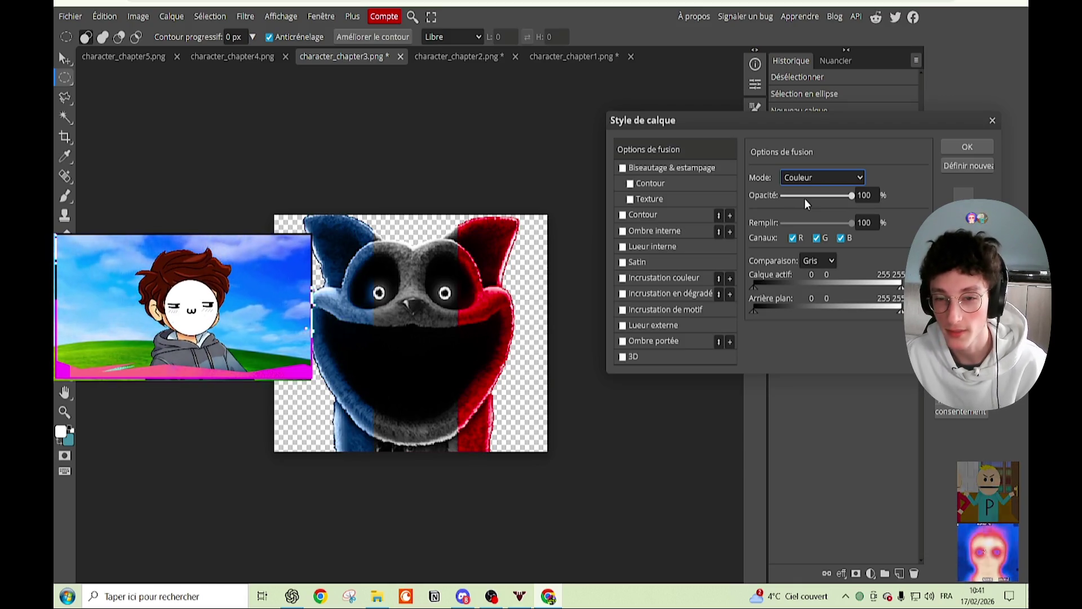
Step: Apply the Couleur blending and toggle the flag layer to compare with the original
click(967, 147)
click(776, 268)
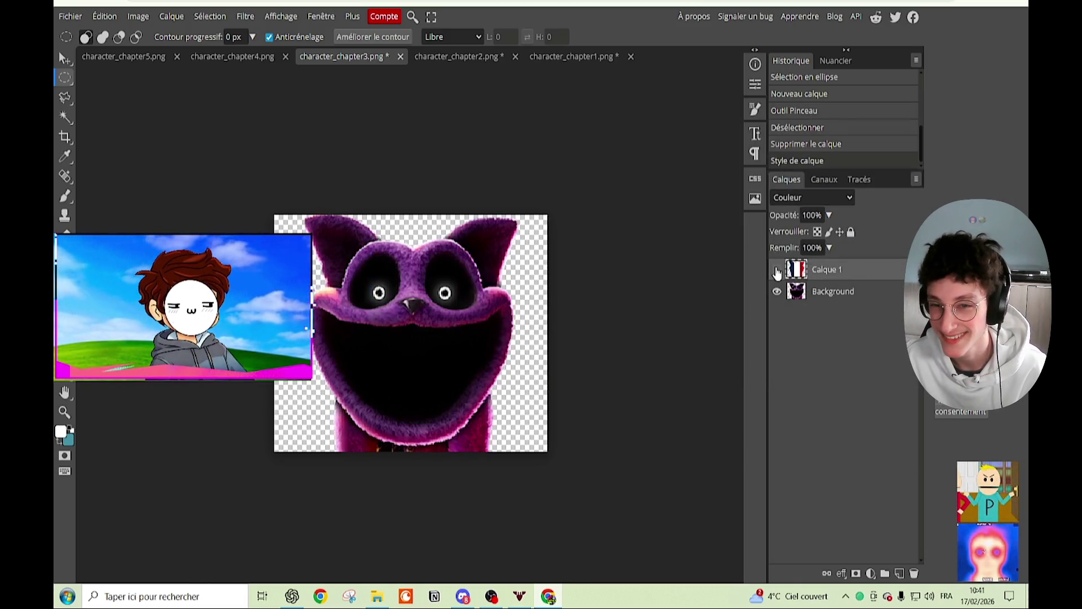
click(776, 269)
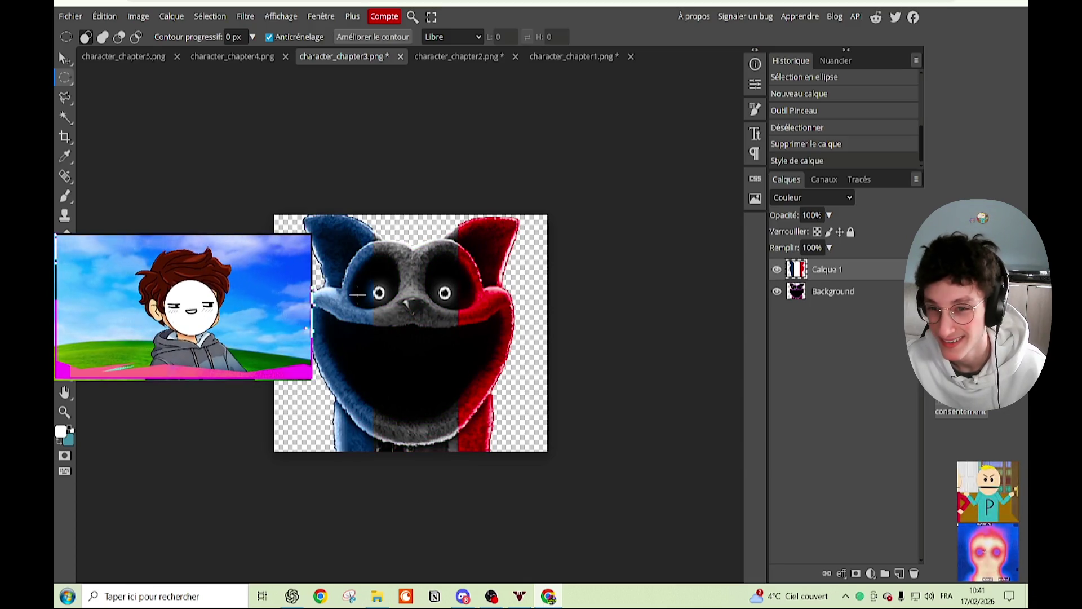
scroll(359, 290, up, 3)
scroll(362, 295, up, 1)
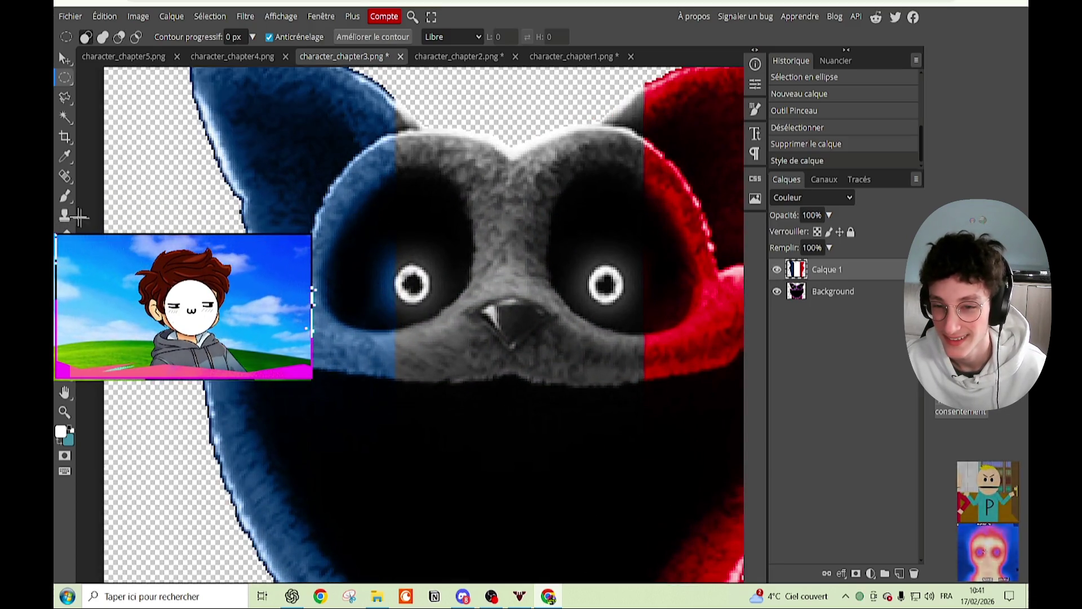
Step: Erase parts of the flag overlay around the cat's eyes, undoing some strokes
key(e)
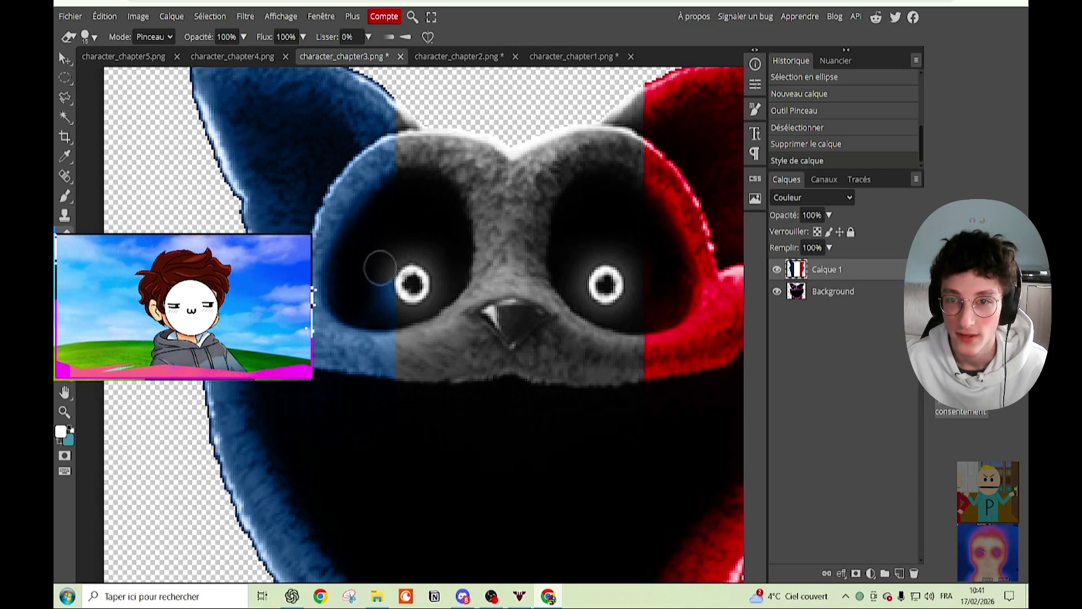
drag(379, 297, 422, 294)
key(ctrl+z)
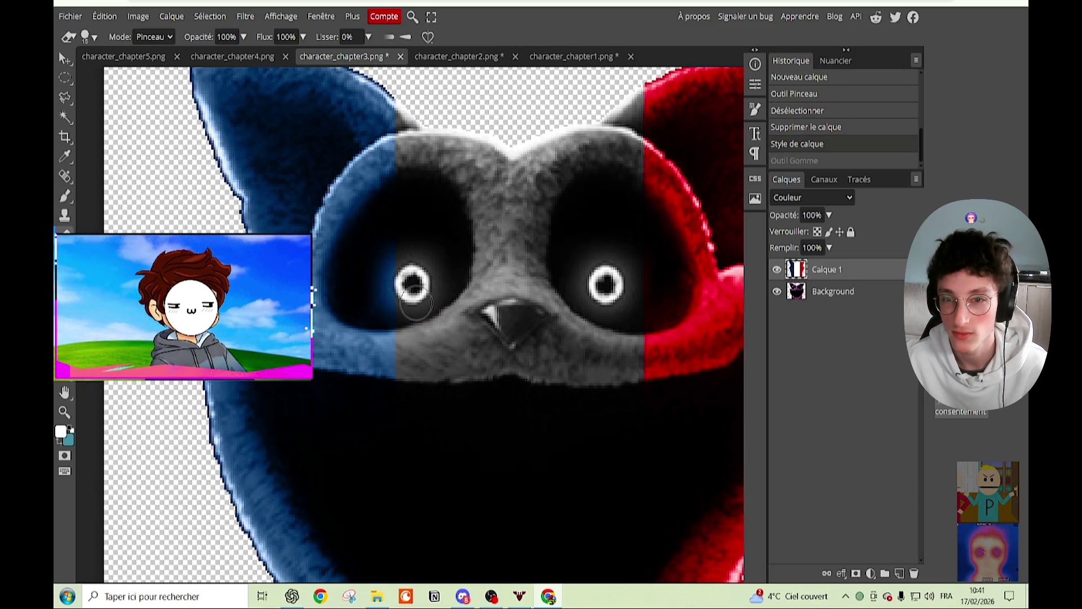
key(ctrl+shift+z)
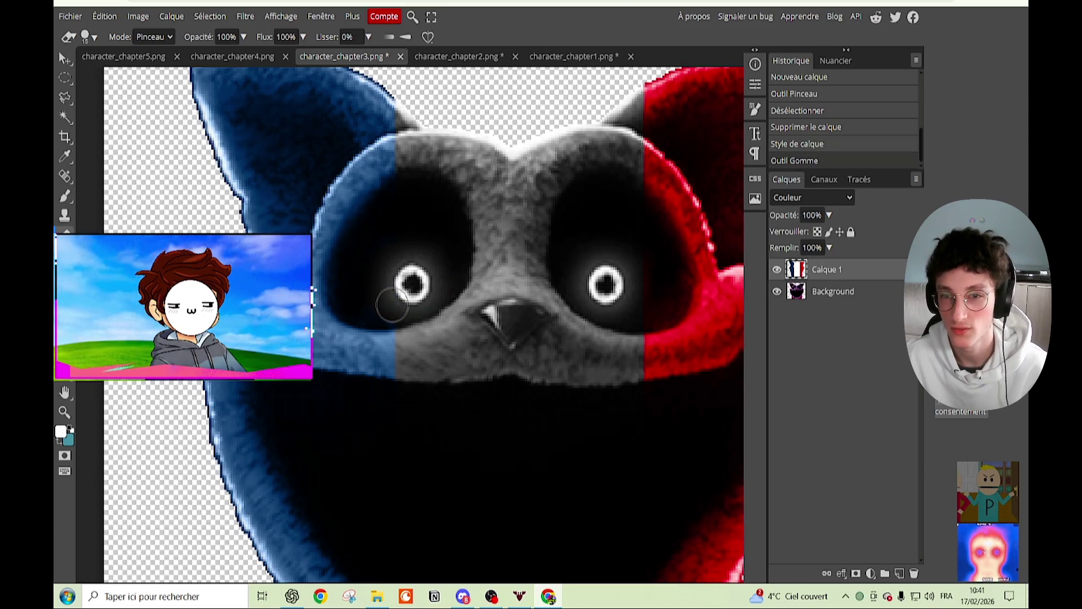
drag(363, 308, 382, 217)
scroll(507, 236, right, 3)
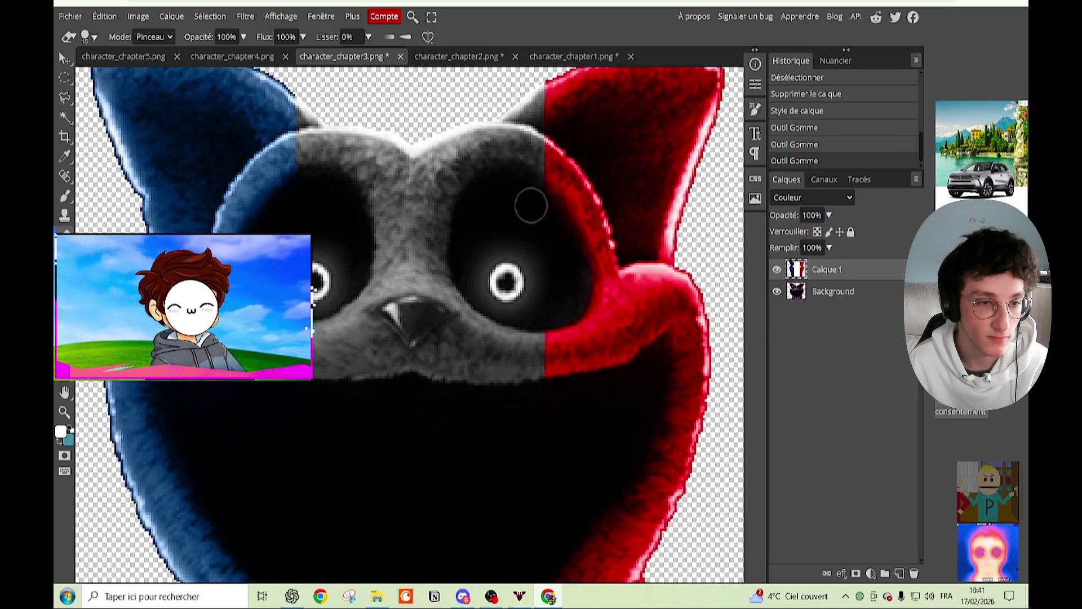
key(ctrl+z)
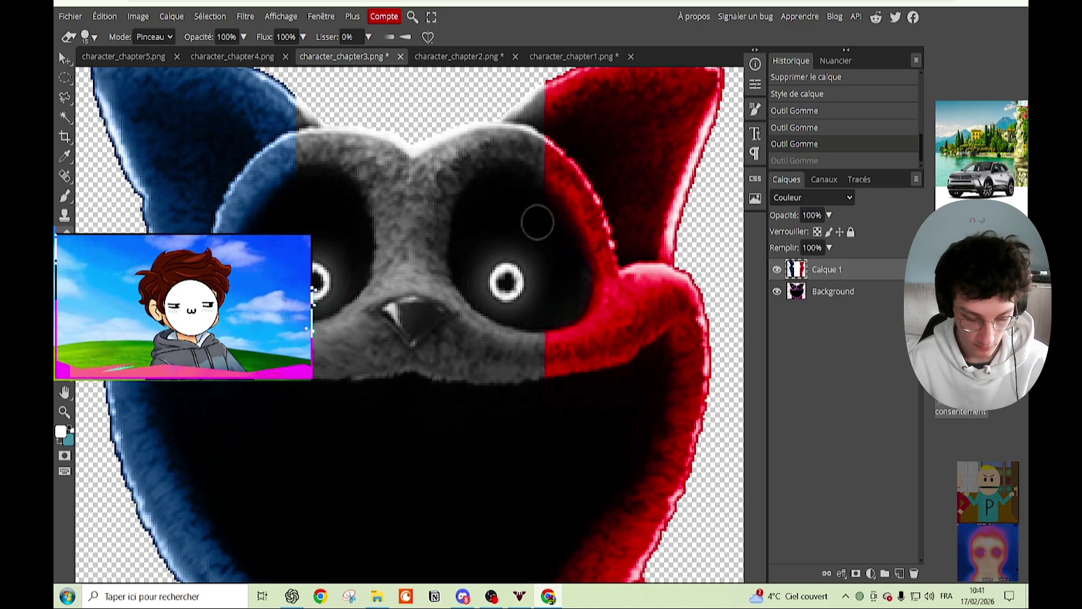
key(ctrl+z)
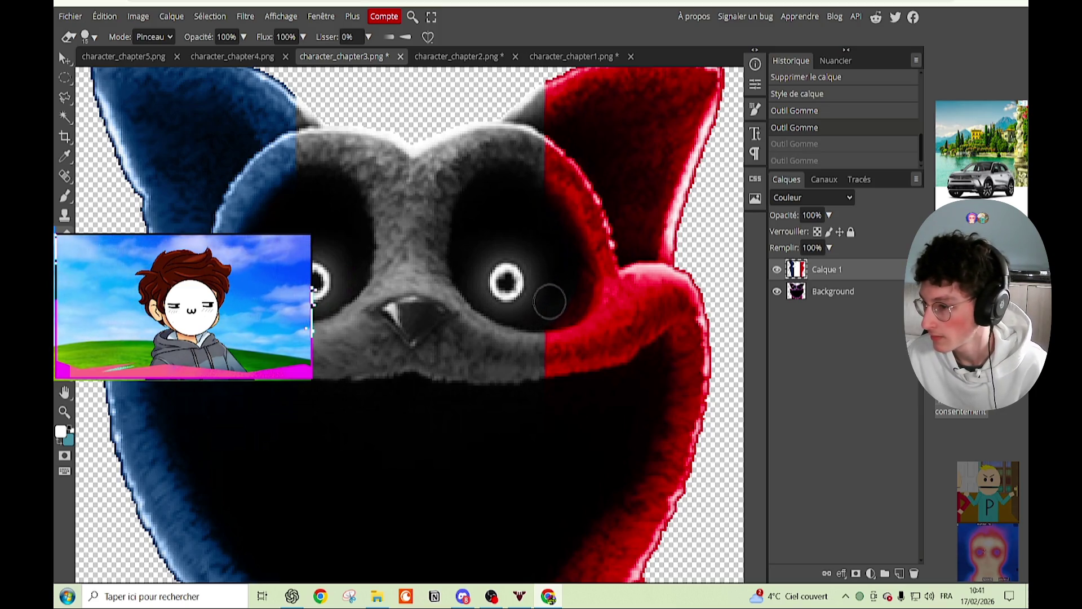
drag(549, 301, 546, 297)
scroll(544, 296, down, 2)
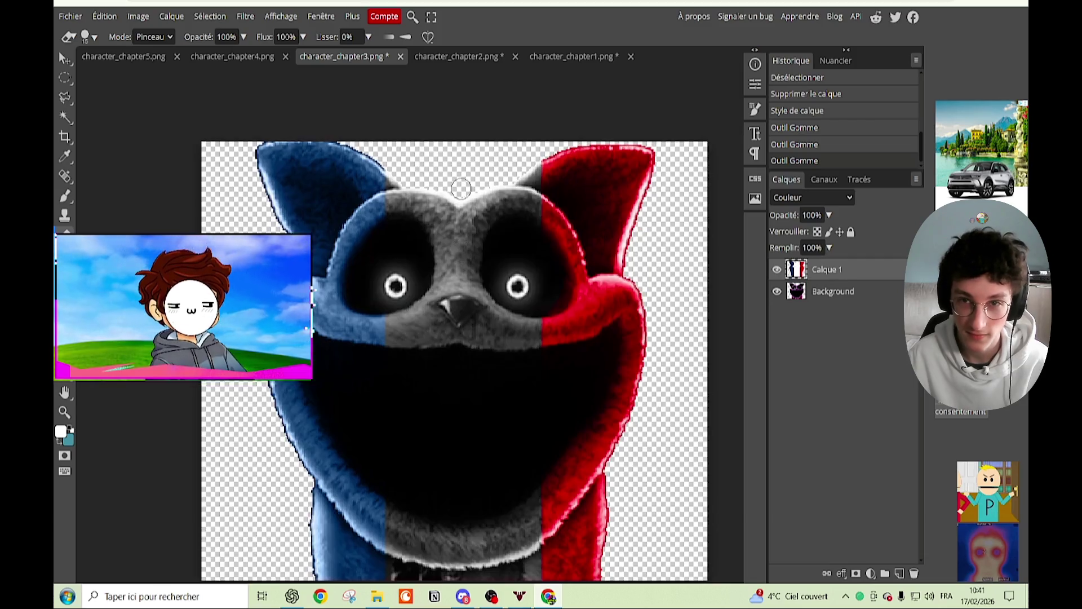
scroll(462, 187, down, 3)
Step: Export the chapter 3 character as a PNG
click(71, 15)
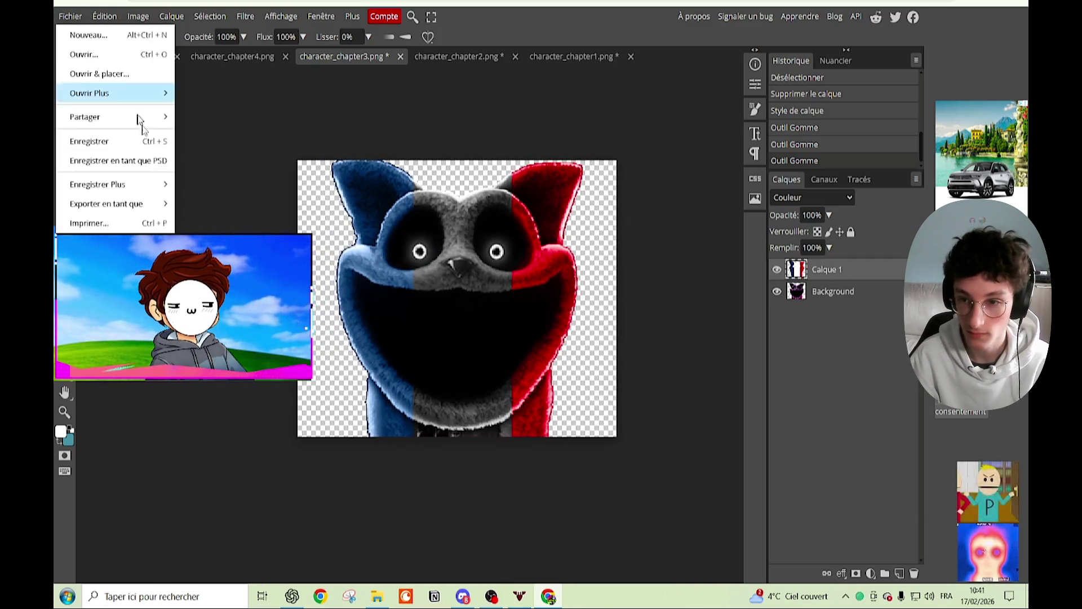
mouse_move(129, 205)
click(197, 204)
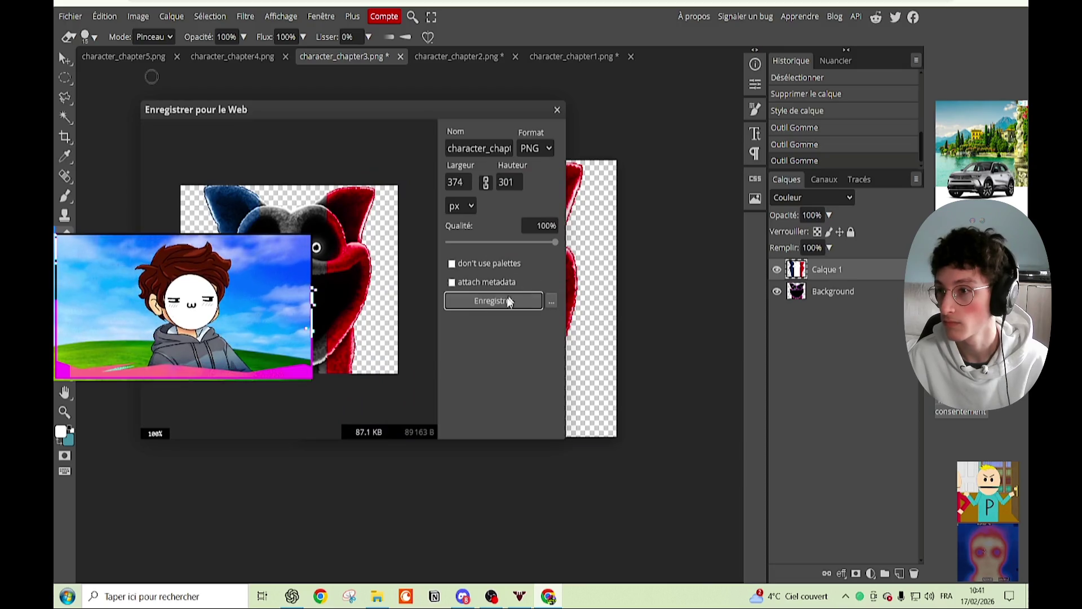
click(495, 299)
click(623, 53)
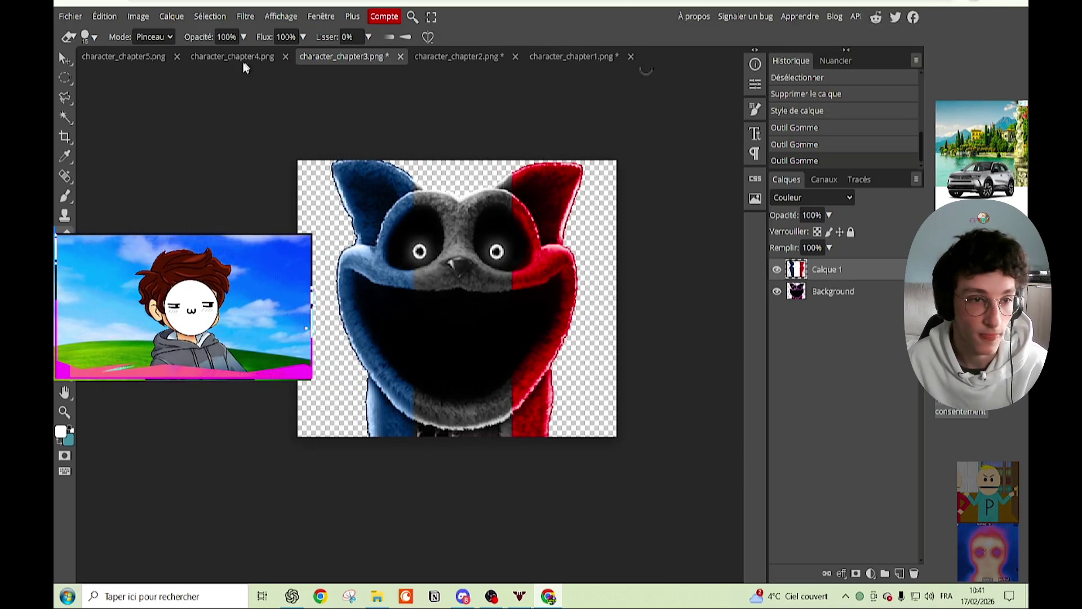
Step: Copy the French flag from Google Images and paste it into character_chapter4.png
click(233, 56)
key(alt+Tab)
right_click(999, 325)
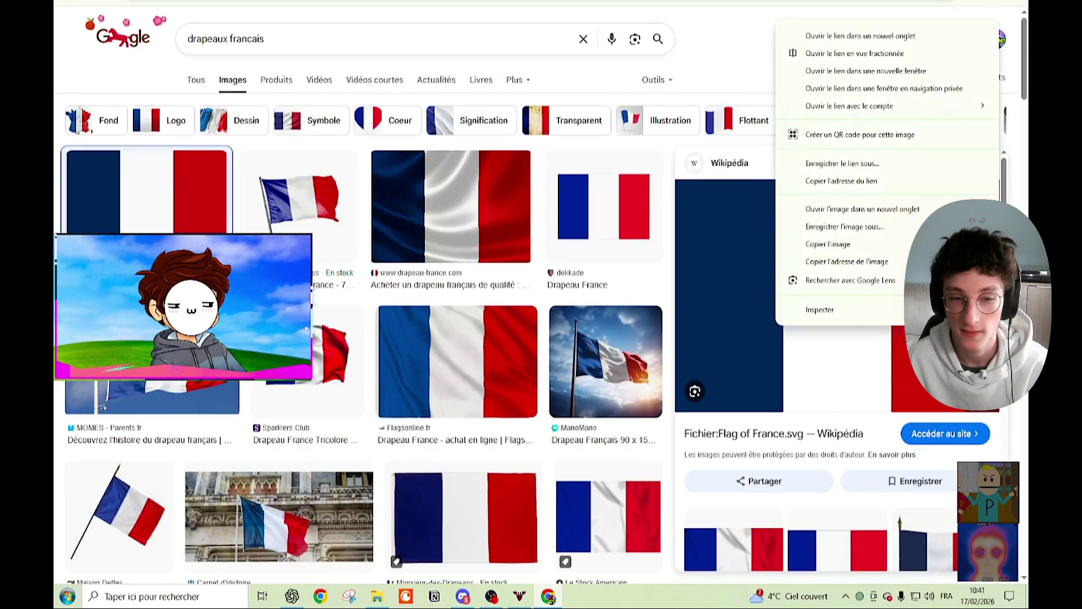
click(829, 243)
key(alt+Tab)
key(ctrl+v)
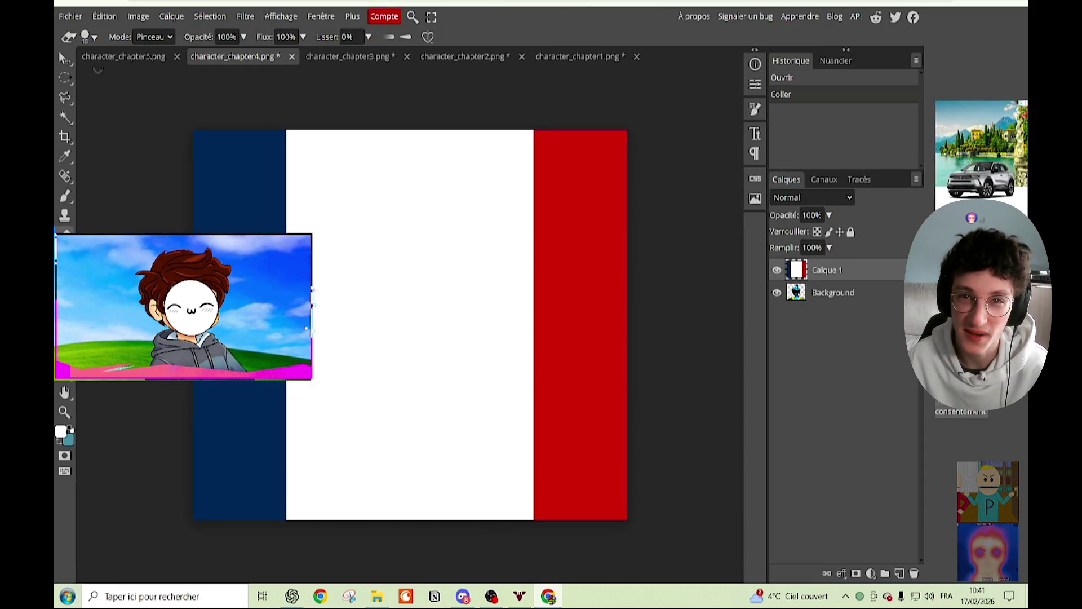
Step: Resize the flag layer vertically until it covers the whole chapter 4 canvas
click(63, 58)
scroll(287, 194, down, 4)
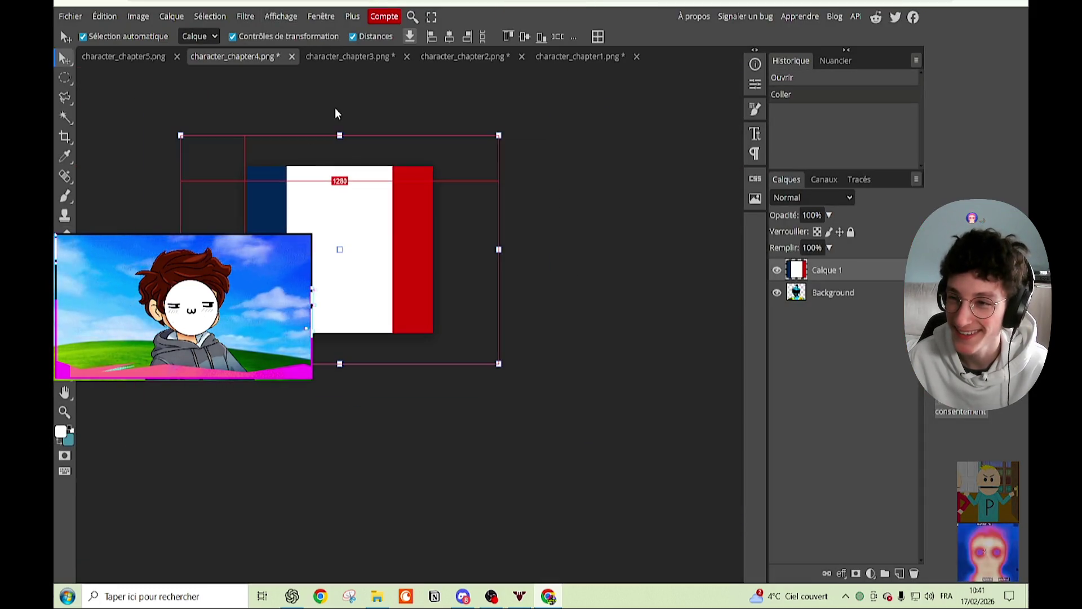
key(ctrl+alt+t)
drag(340, 134, 328, 276)
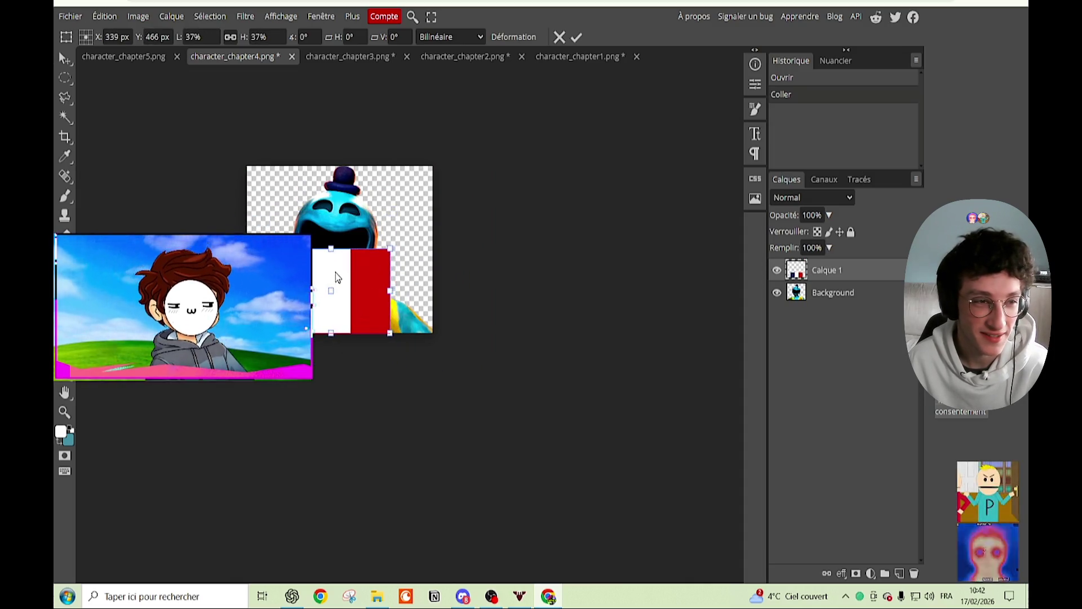
drag(341, 248, 341, 197)
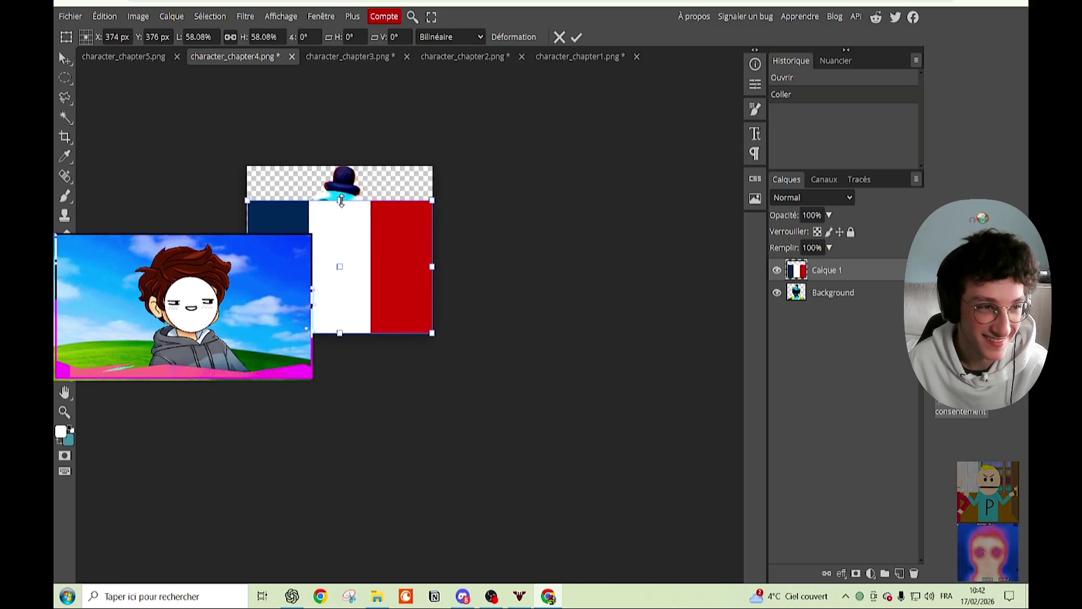
key(Return)
drag(341, 201, 342, 163)
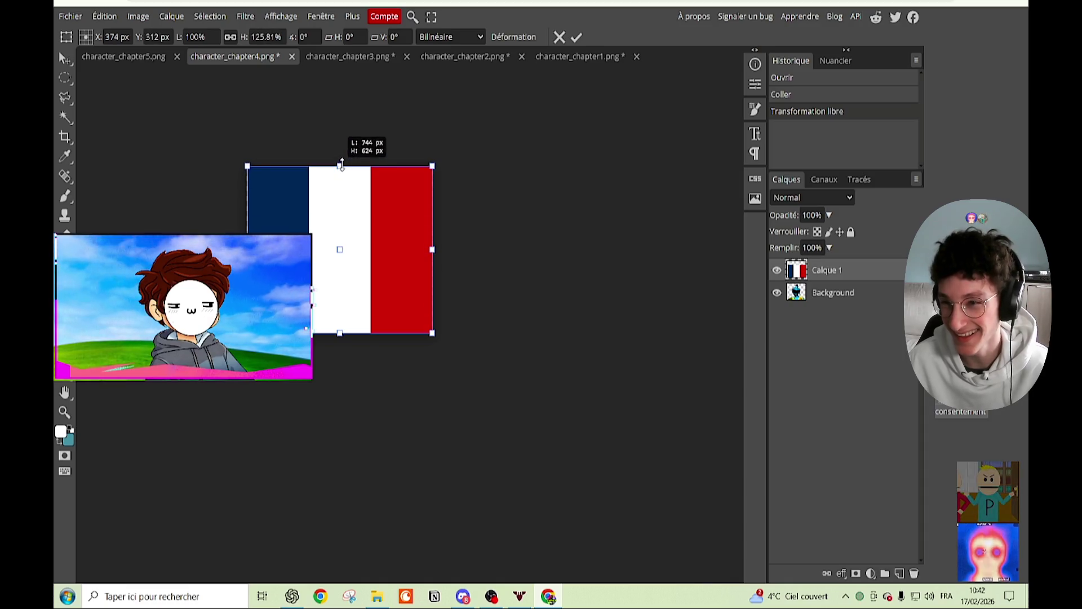
key(Return)
scroll(338, 229, up, 3)
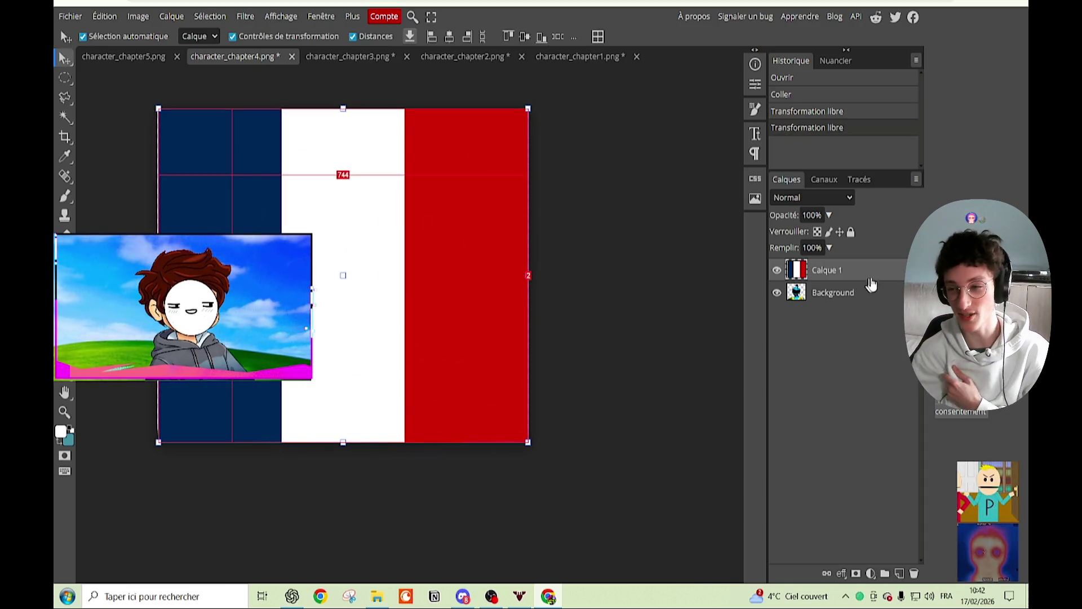
Step: Try blend modes from Obscurcir through Différence on the flag layer, settling on Couleur
double_click(871, 279)
click(804, 178)
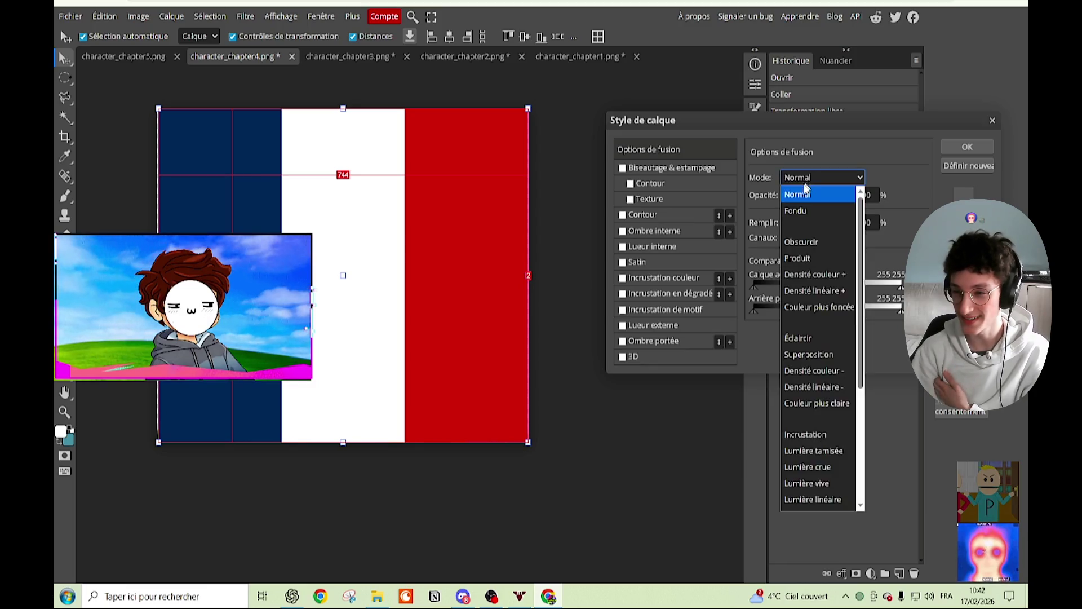
click(806, 189)
key(Down)
key(Down)
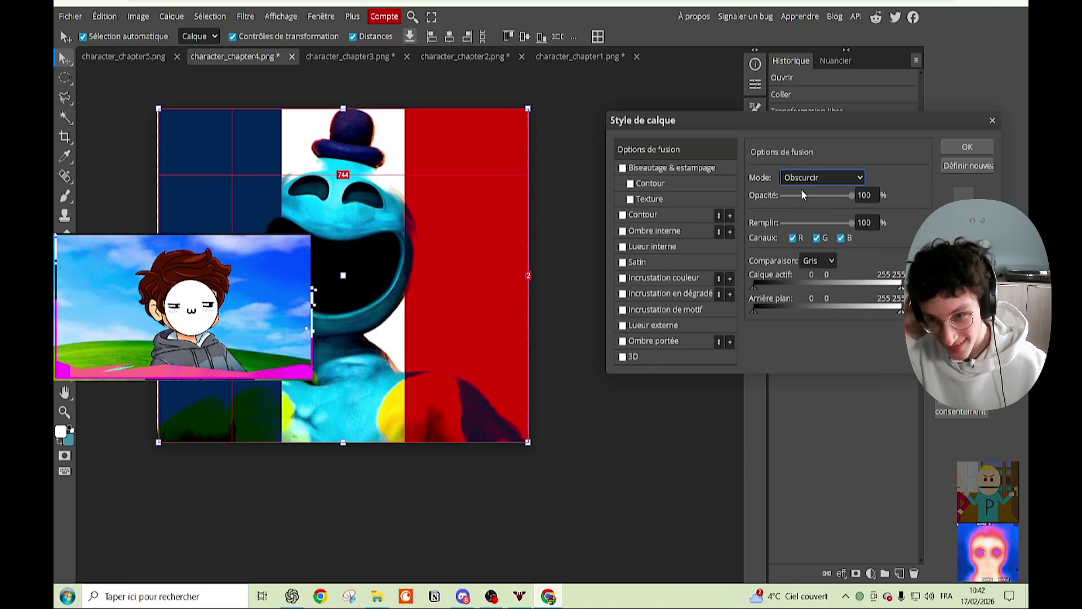
key(Down)
key(Down)
key(Down)
key(Down)
key(Down)
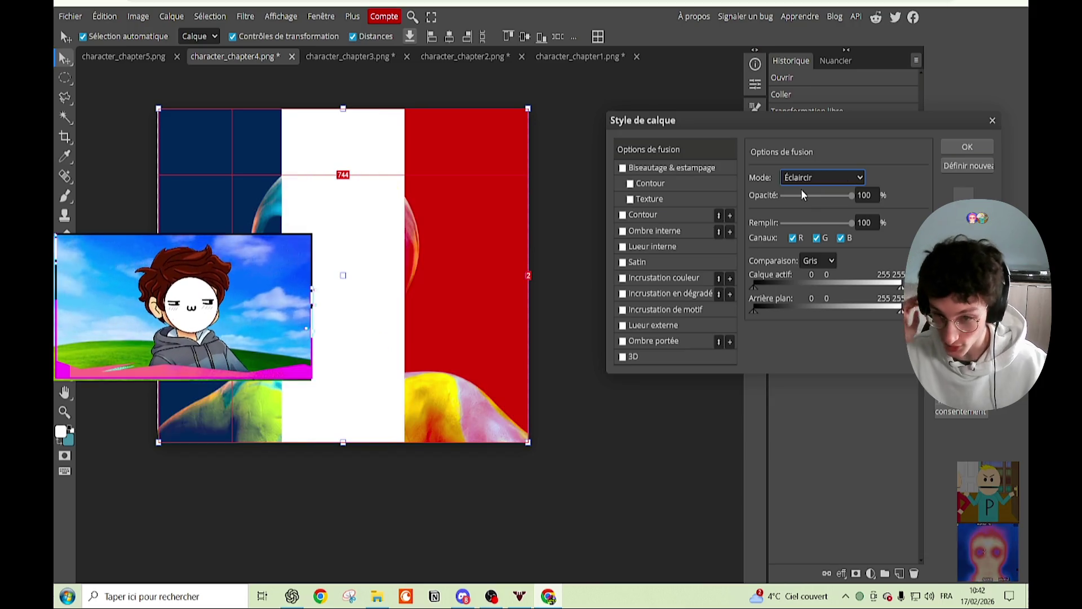
key(Up)
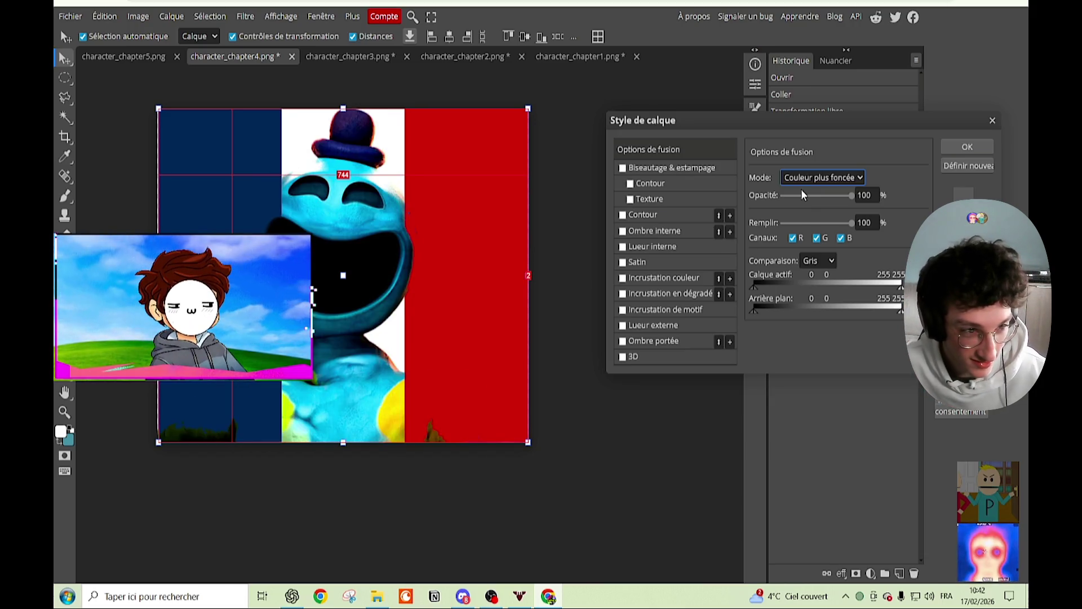
key(Down)
key(Down)
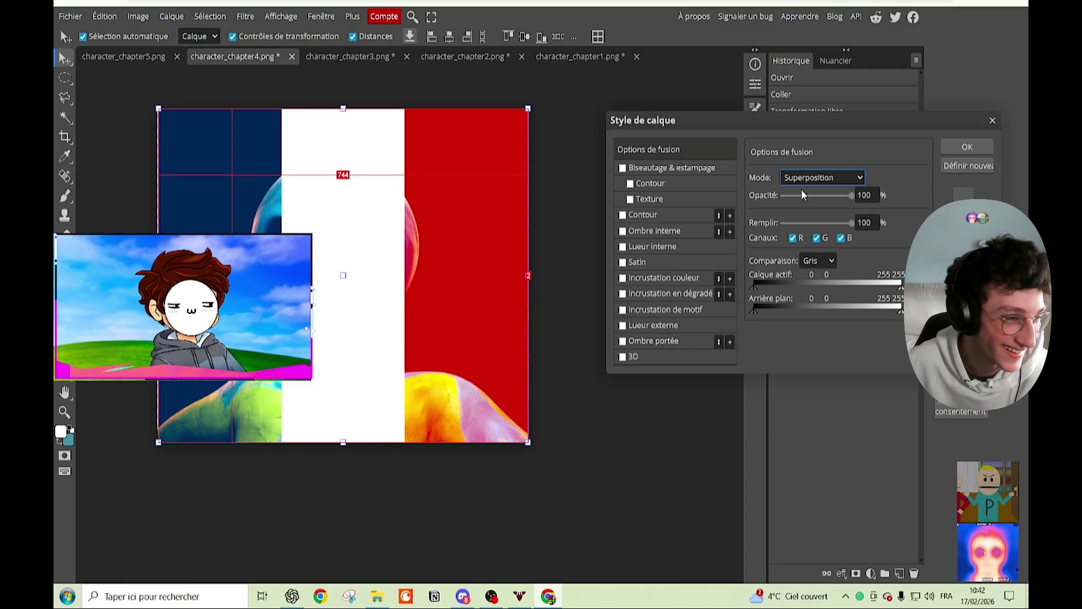
key(Down)
key(Down)
key(Down)
key(Up)
key(Up)
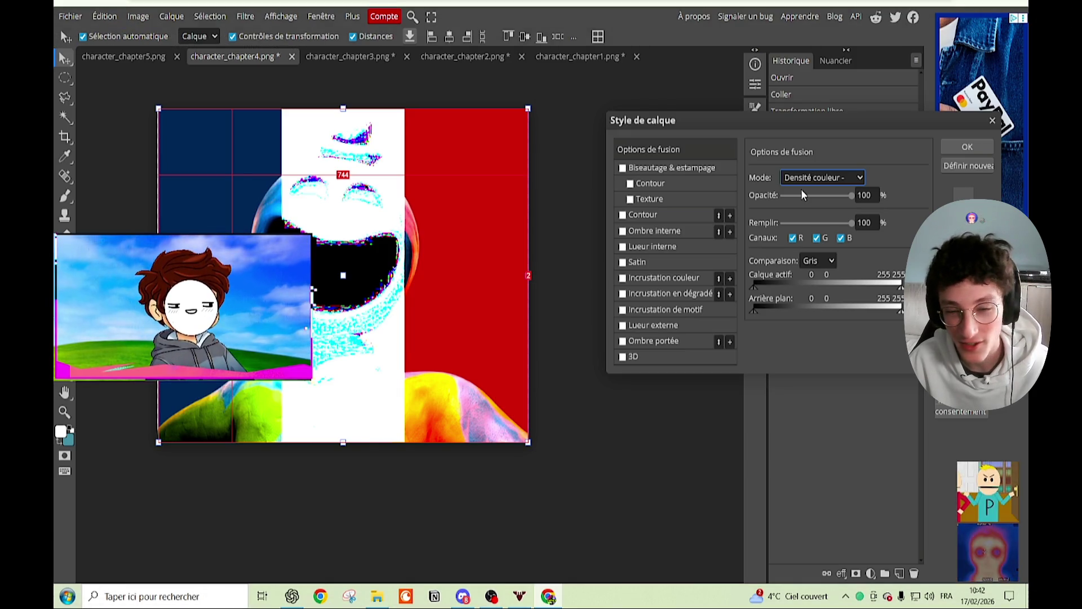
key(Down)
key(Down)
key(Down)
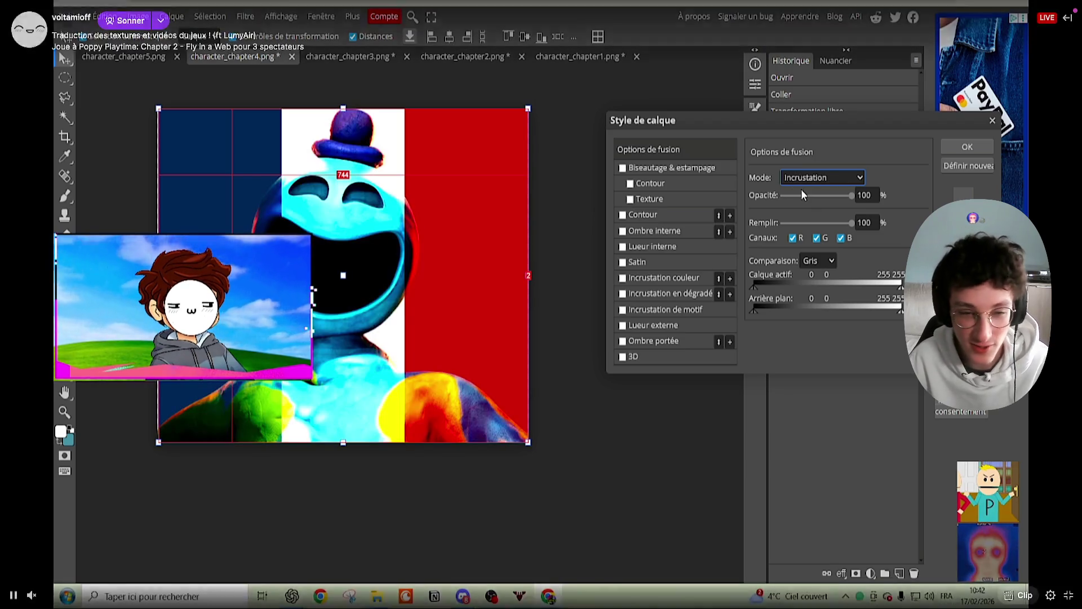
key(Down)
key(Down)
key(Down)
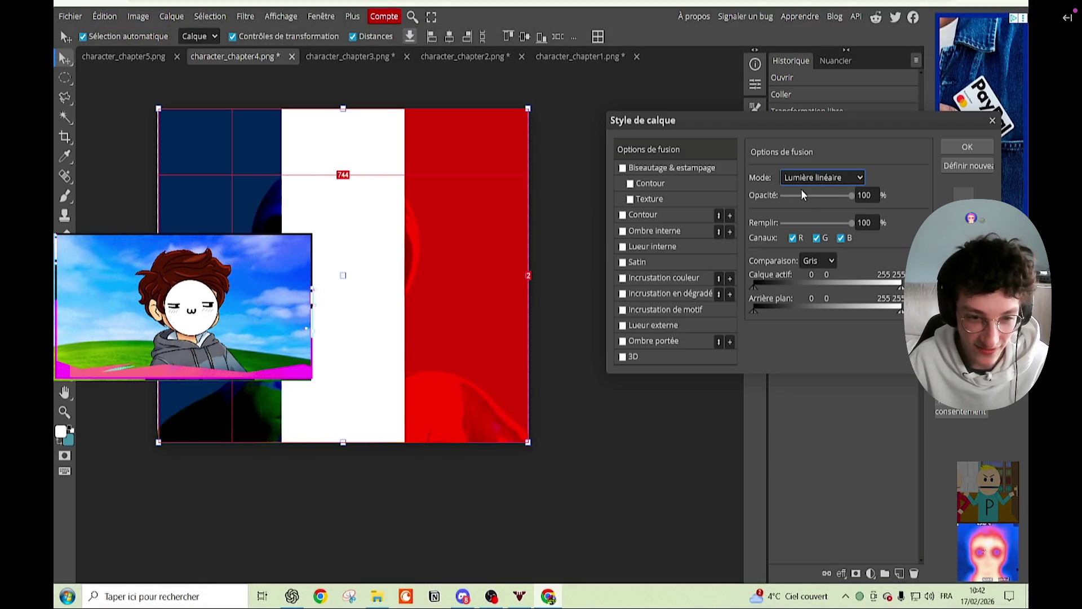
key(Down)
key(Down)
key(Down)
key(Down)
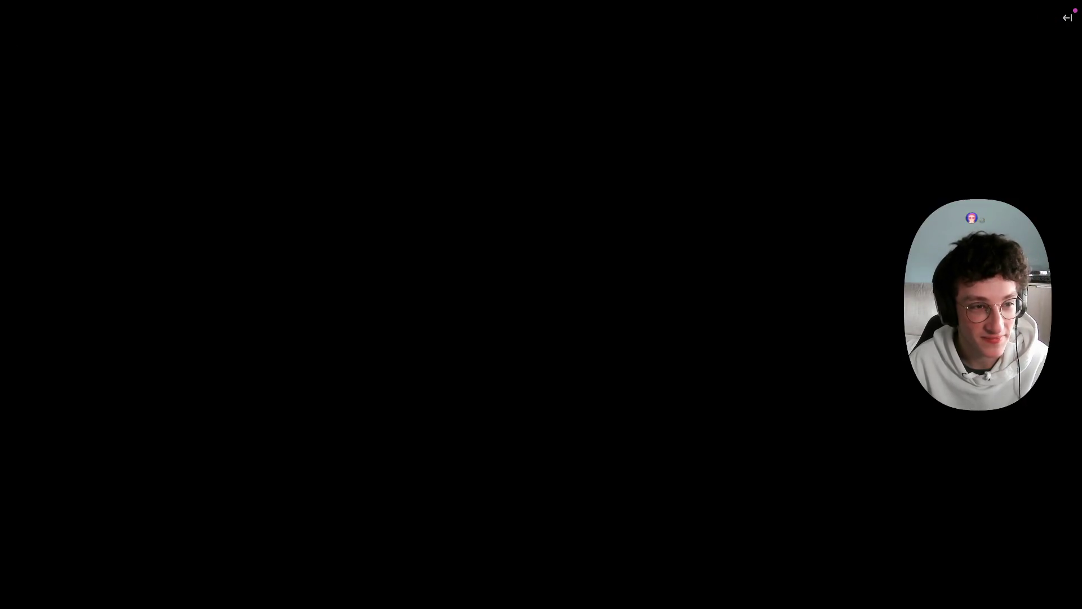
key(Down)
key(Down)
key(Down)
key(Down)
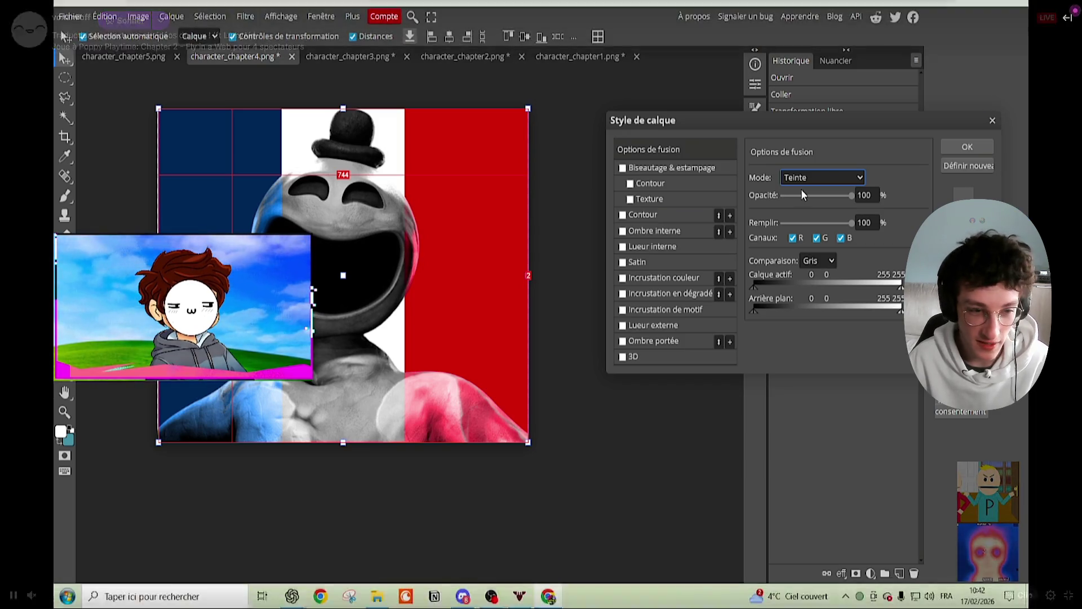
key(Down)
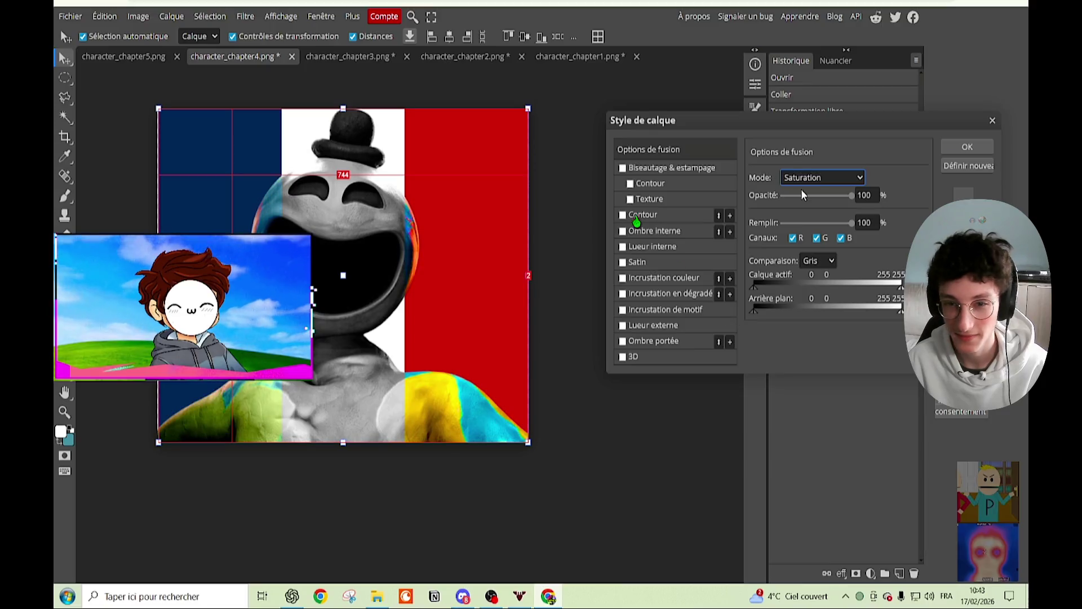
key(Down)
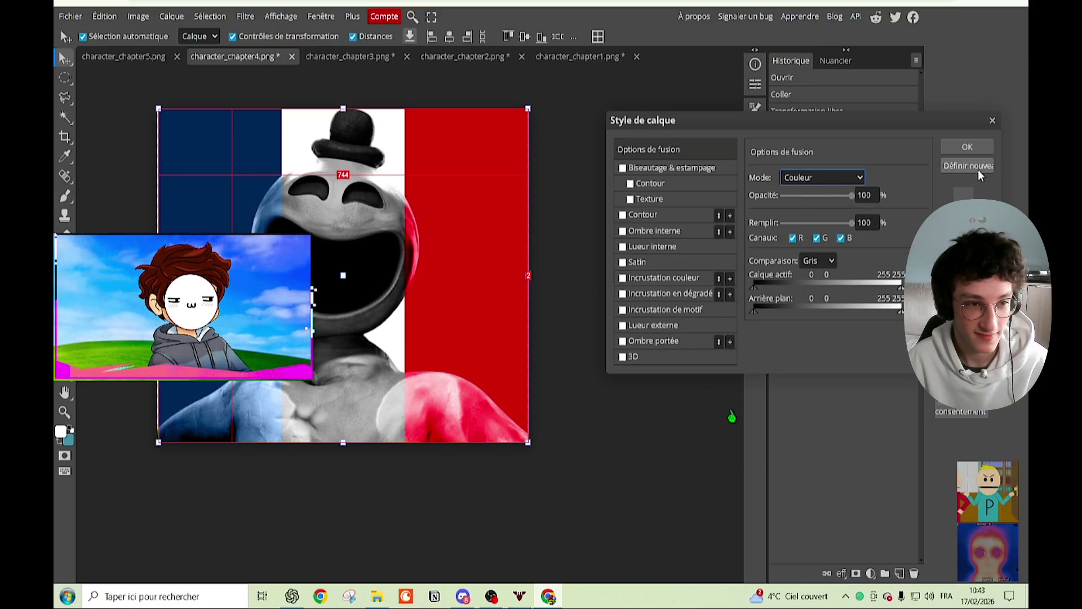
Step: Apply the flag layer's blend style, try erasing the flag outside the character, then restore it
click(961, 146)
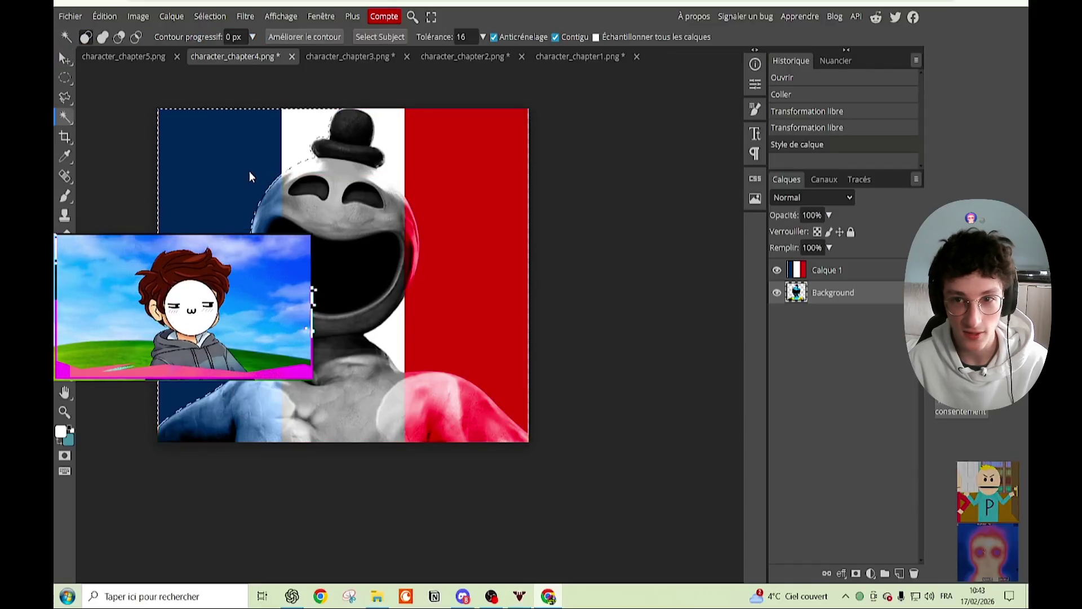
click(249, 171)
shift+click(414, 184)
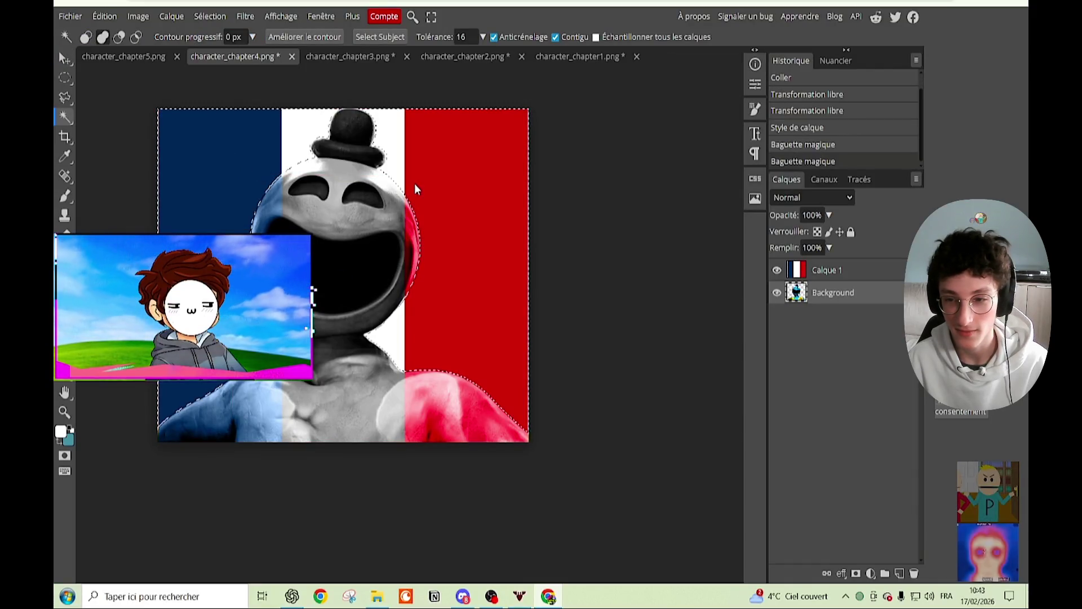
click(828, 271)
key(Delete)
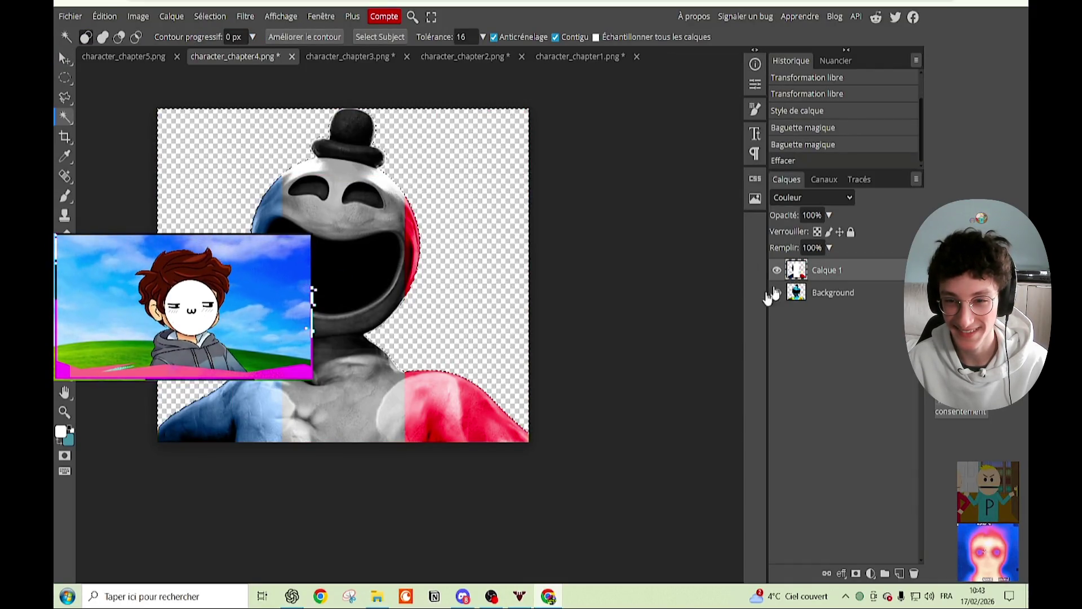
key(ctrl+d)
scroll(387, 226, up, 1)
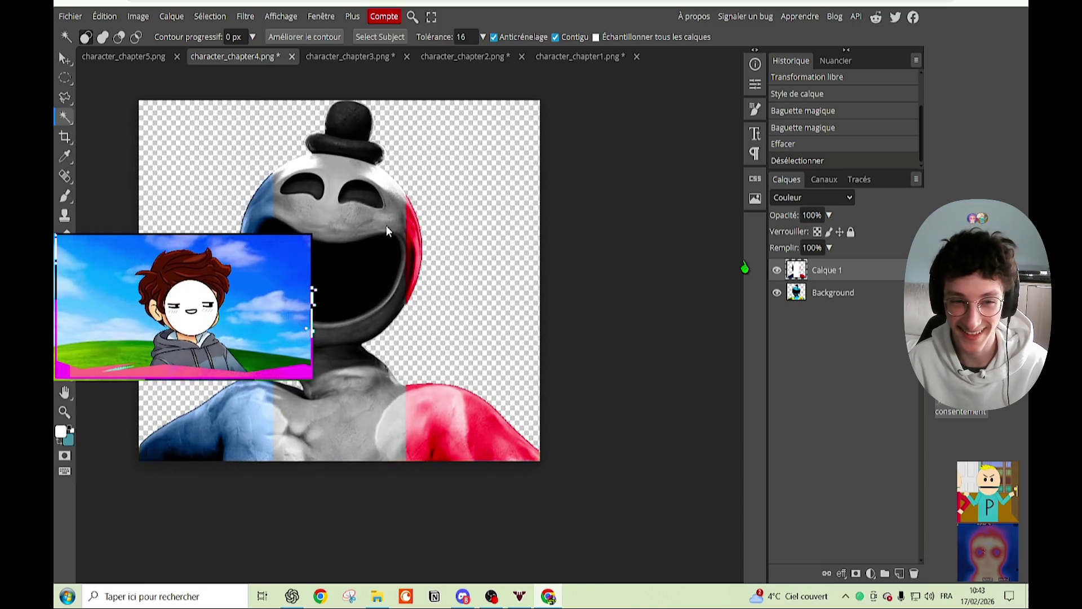
key(ctrl+z)
key(ctrl+z)
key(ctrl+z)
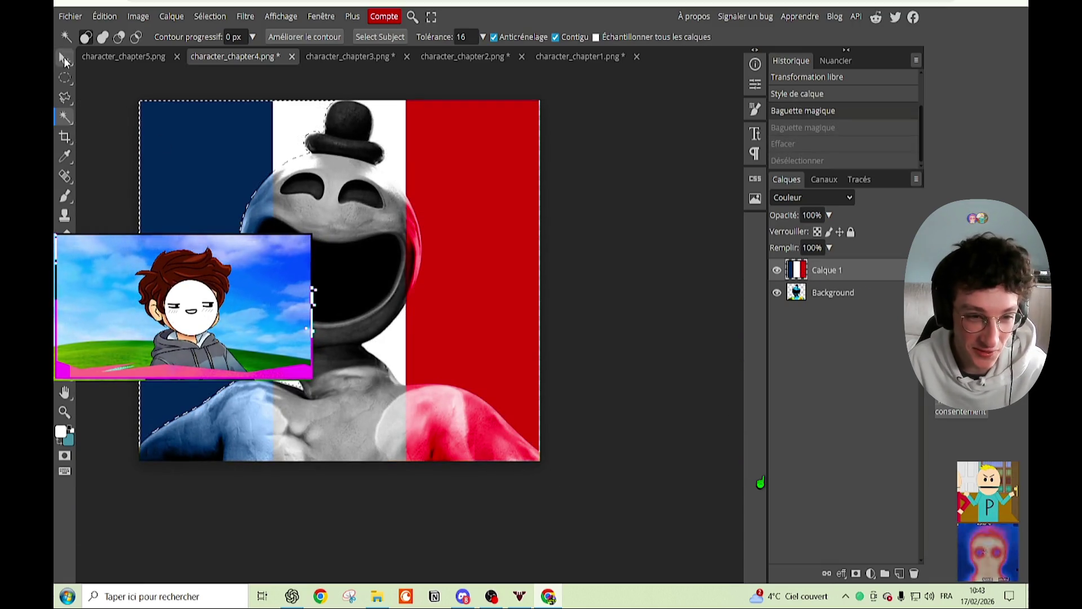
click(62, 56)
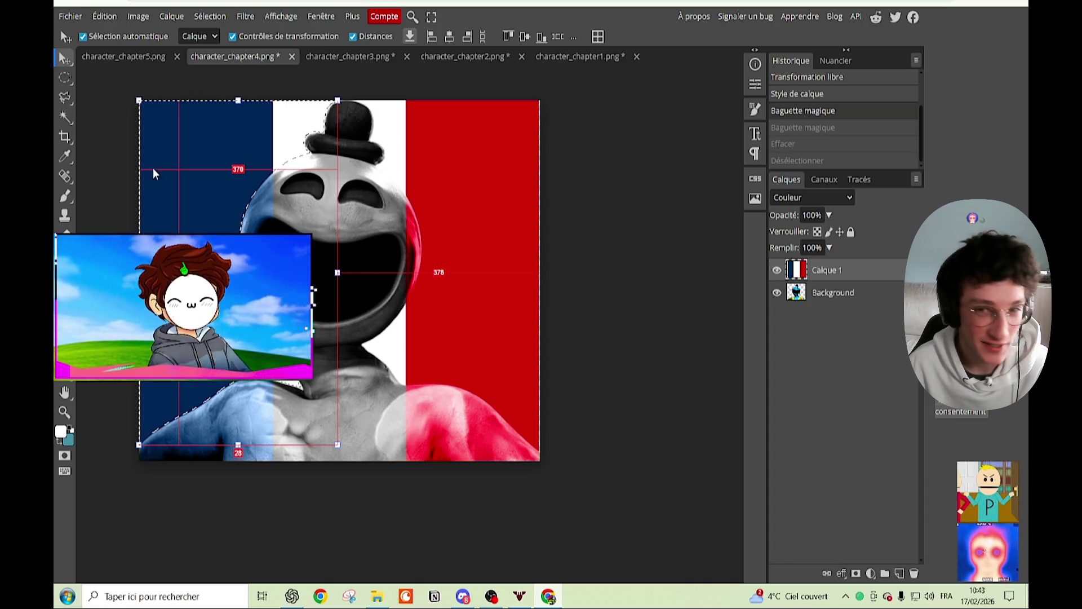
Step: Rectangle-select the left blue stripe and stretch it further right toward the middle
click(65, 77)
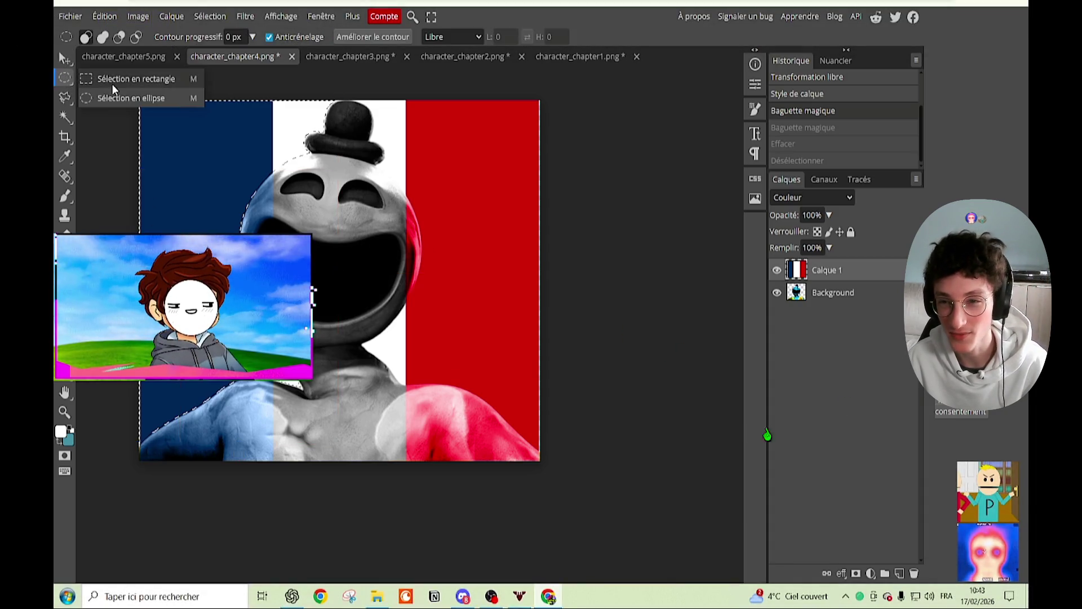
click(136, 79)
key(ctrl+d)
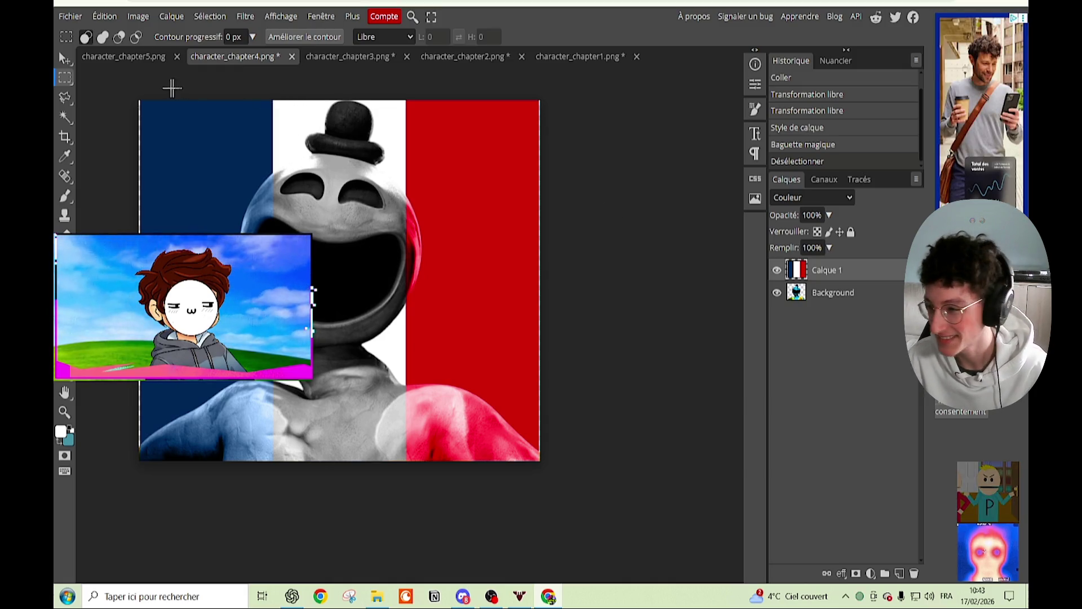
drag(116, 96, 271, 504)
key(v)
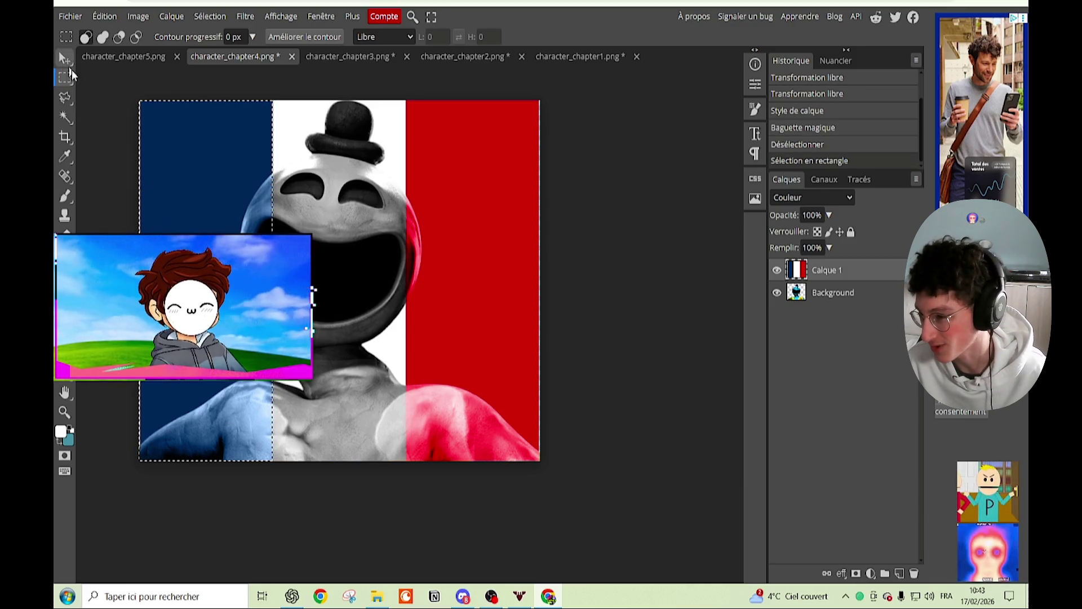
drag(272, 281, 290, 281)
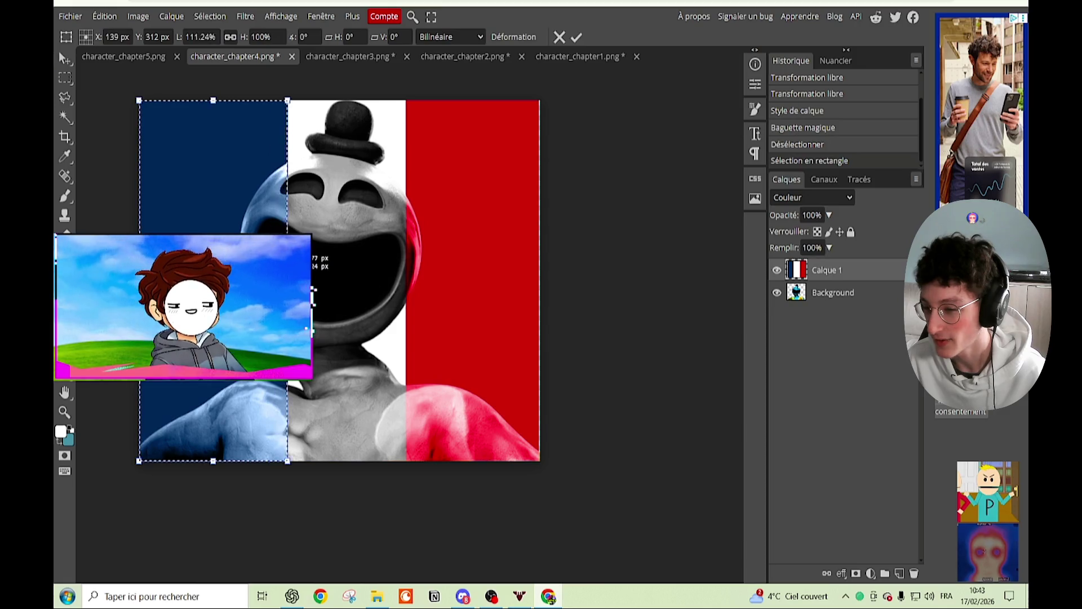
key(Return)
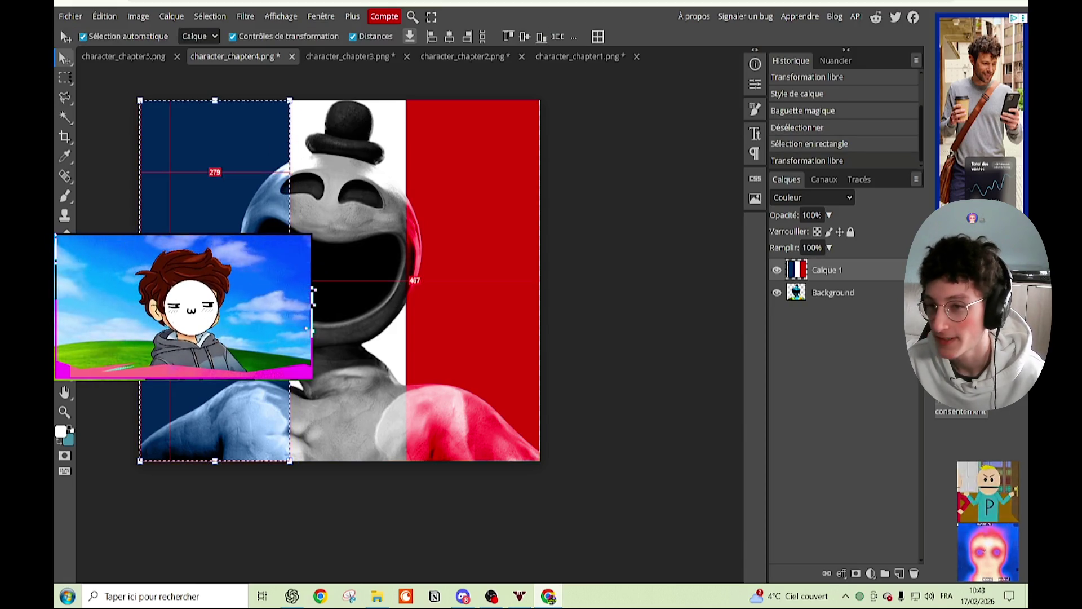
Step: Select the right red stripe and stretch it left over the character
click(65, 78)
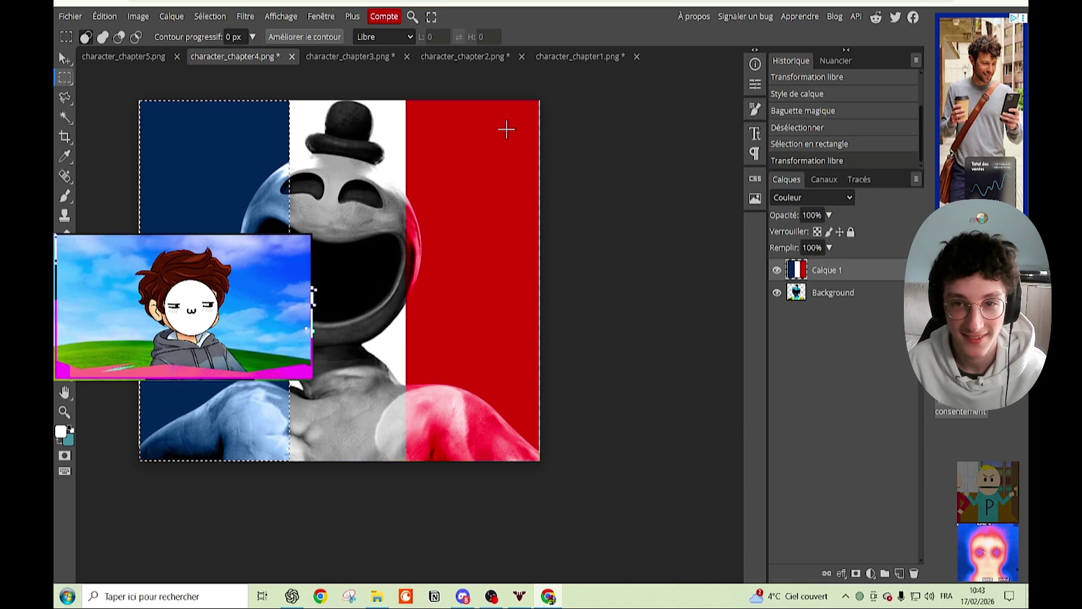
mouse_move(540, 101)
mouse_down()
mouse_move(417, 539)
mouse_move(406, 536)
mouse_up()
key(ctrl+alt+t)
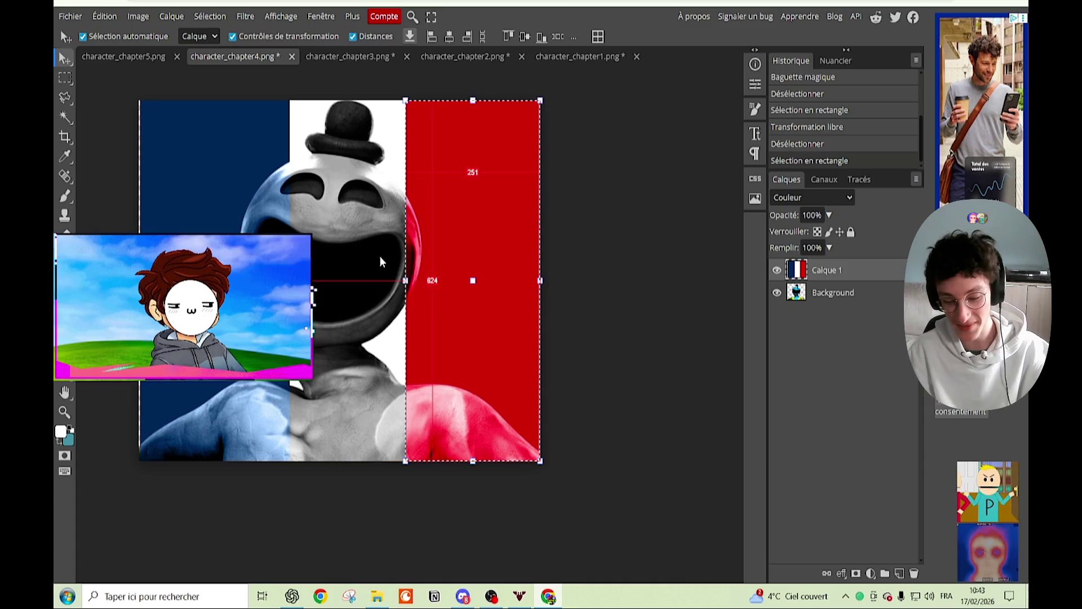
drag(406, 280, 383, 289)
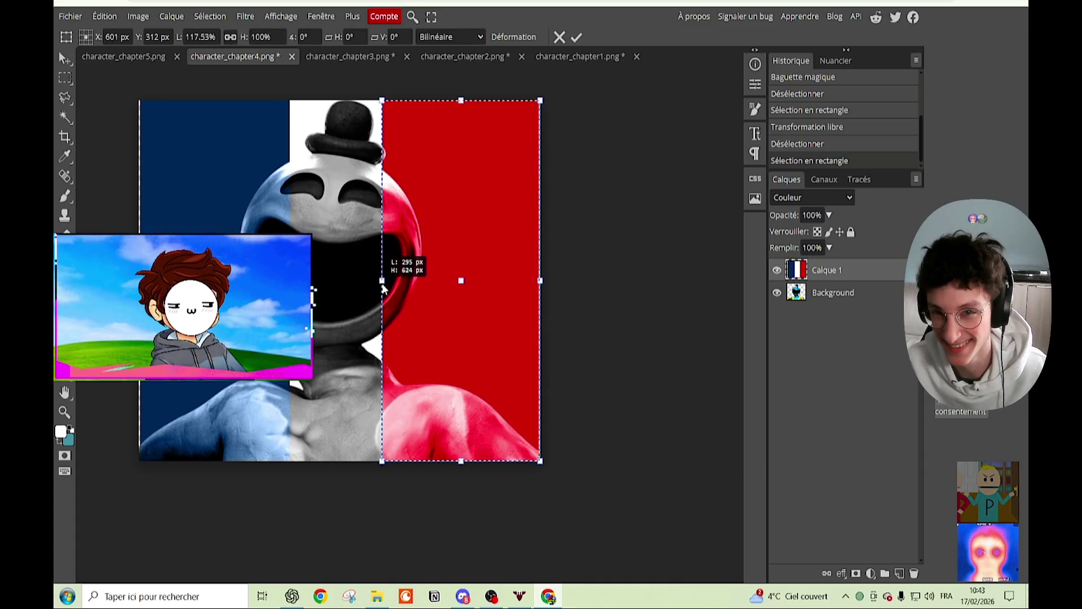
key(Return)
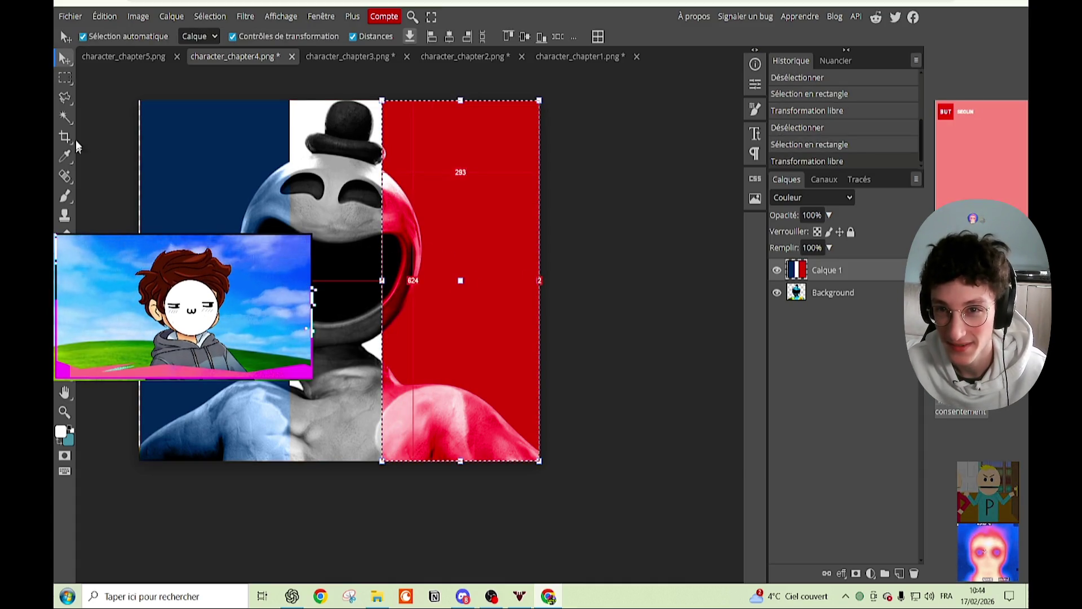
click(66, 116)
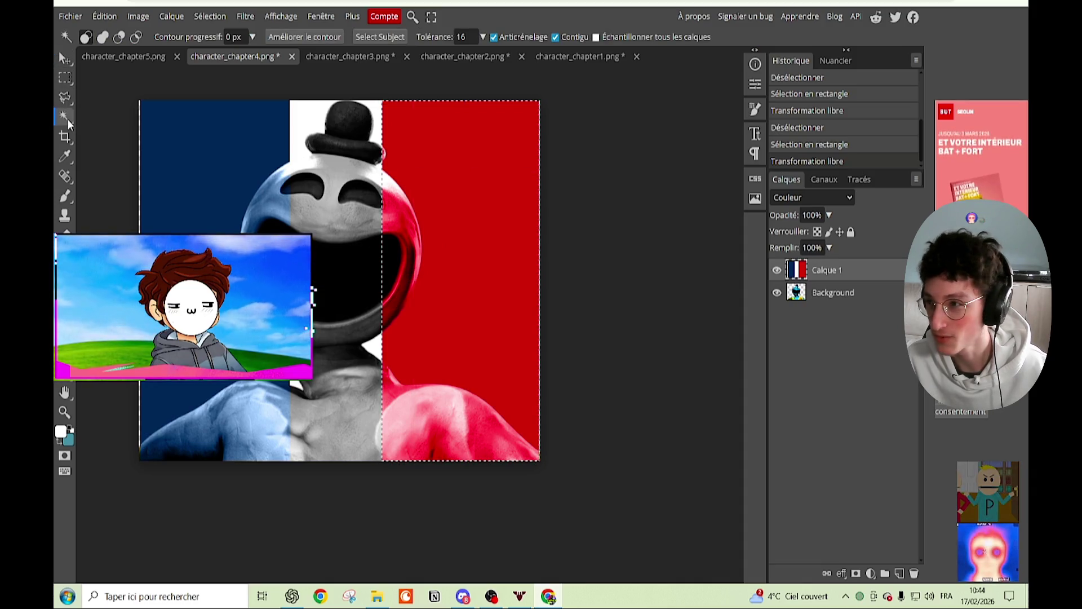
Step: Make the Background layer active and Magic Wand the blue surroundings, dismissing an accidental Start menu
click(891, 294)
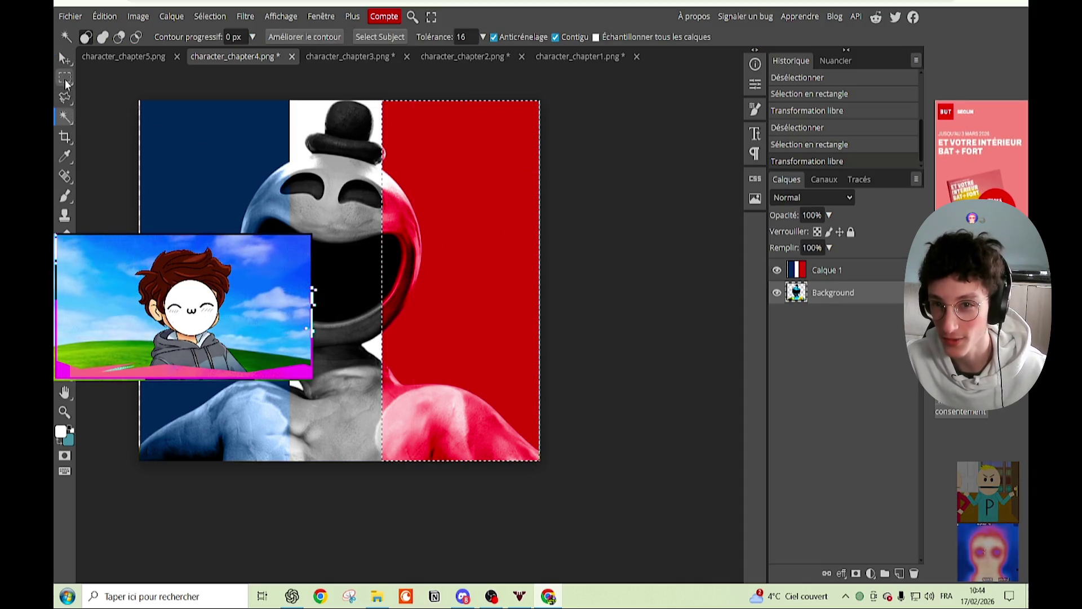
key(m)
click(150, 116)
click(65, 116)
click(164, 151)
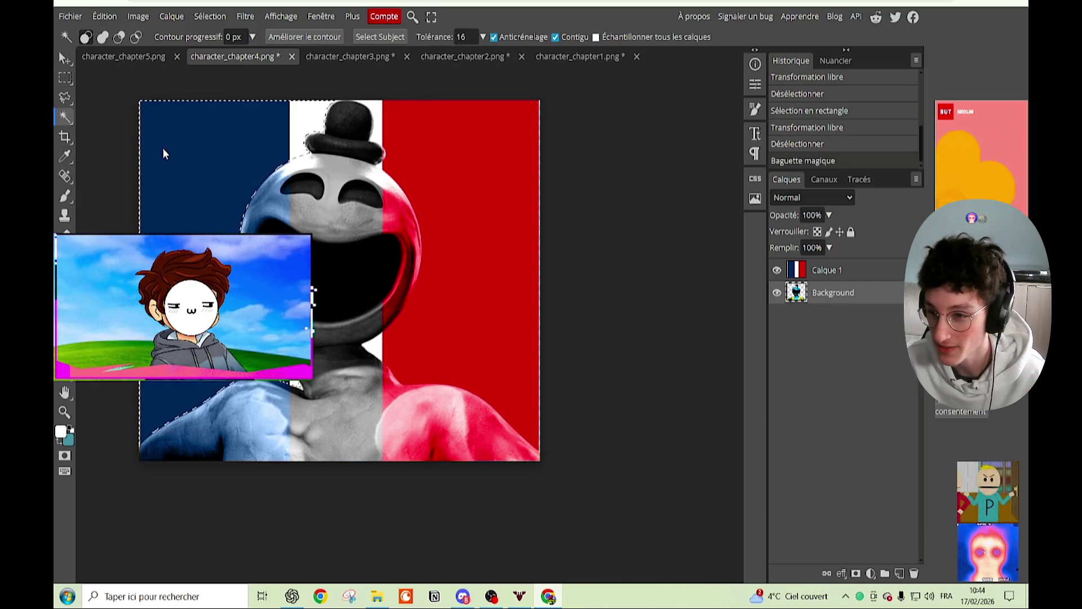
key(super)
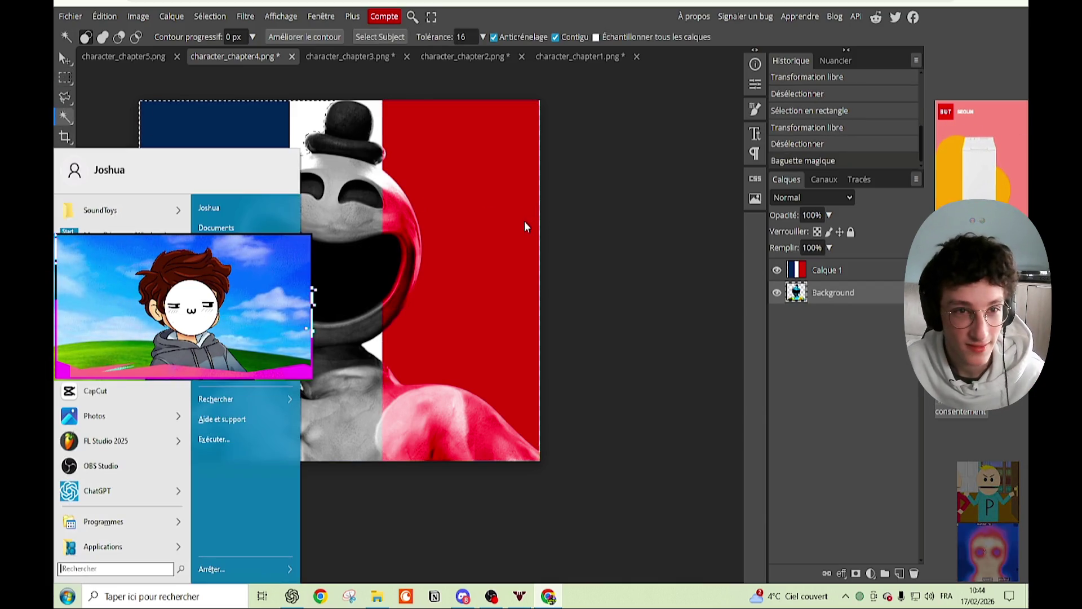
click(500, 217)
key(ctrl+d)
Step: Magic Wand-select the blue and red surroundings and delete them from Calque 1
click(284, 191)
shift+click(468, 169)
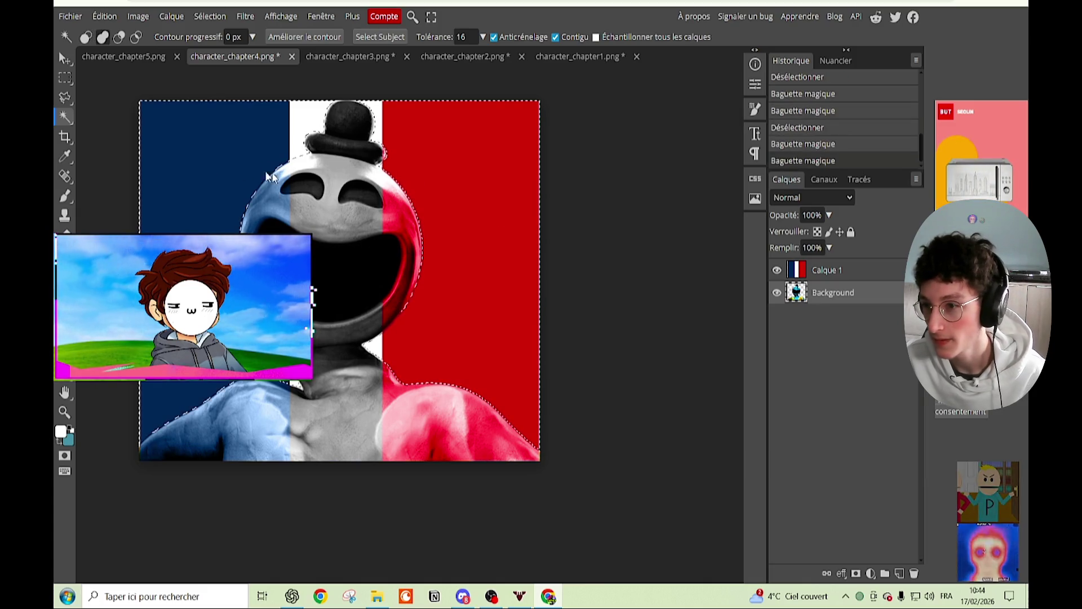
click(827, 270)
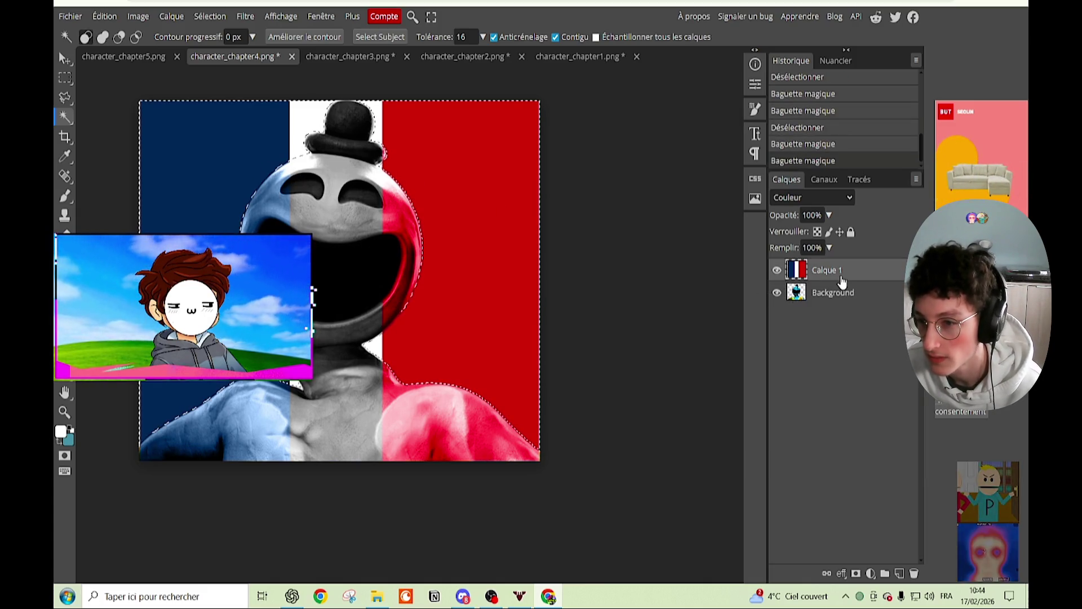
key(Delete)
key(ctrl+d)
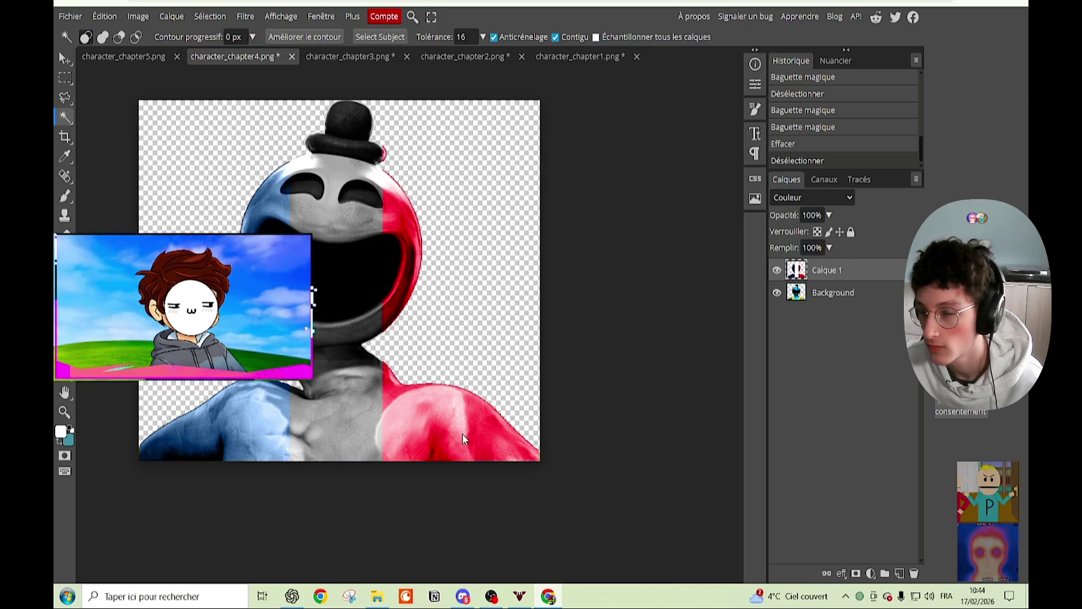
scroll(458, 274, up, 3)
Step: Hide the Calque 1 tricolour layer and zoom in on the shoulder
click(777, 270)
scroll(506, 355, up, 3)
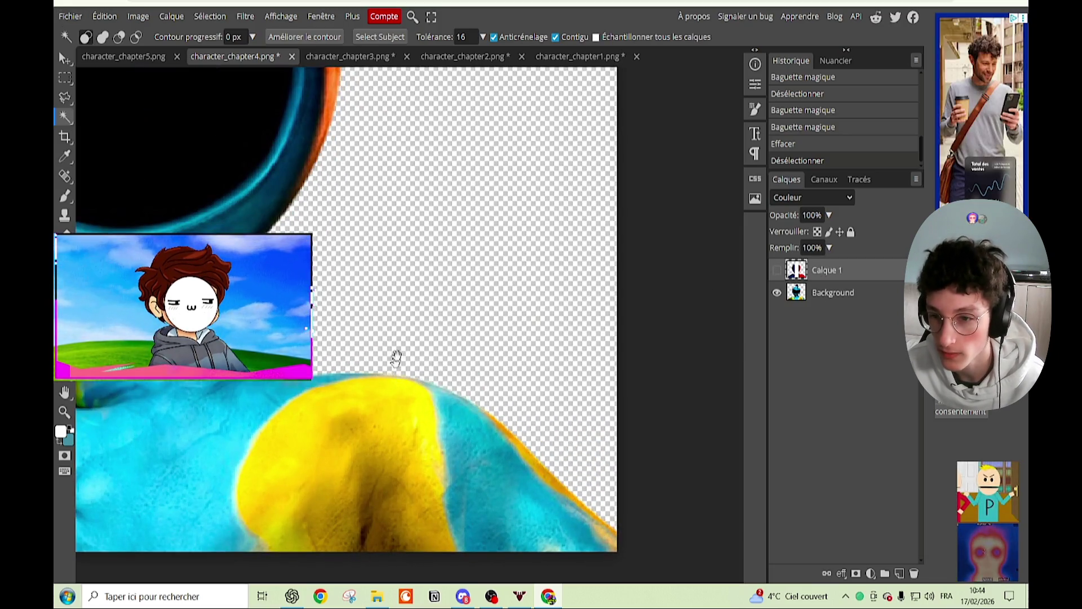
scroll(394, 357, up, 3)
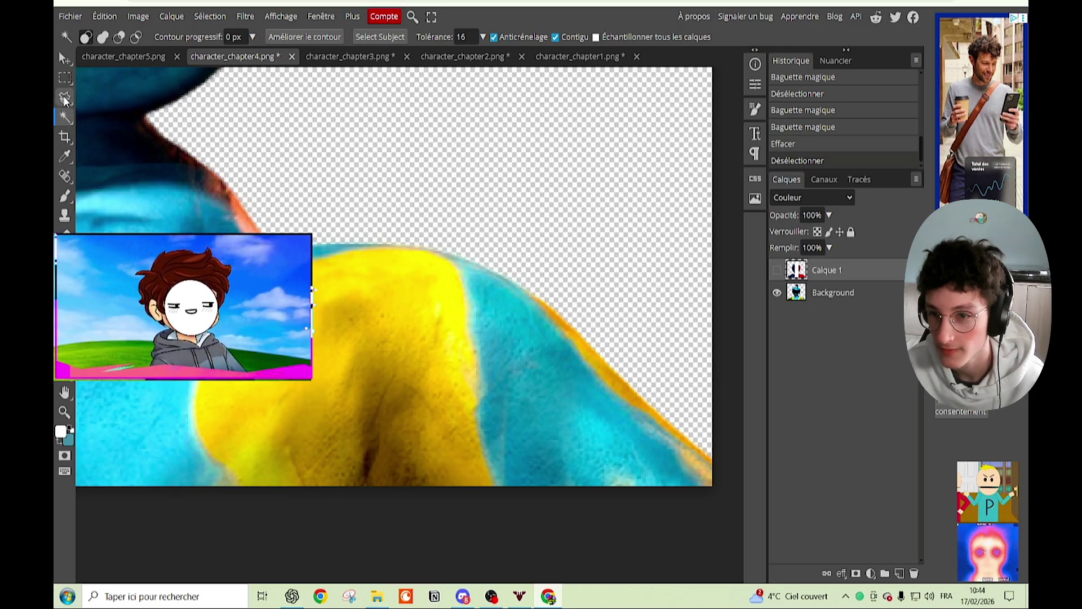
Step: Outline the yellow shoulder with the Polygonal Lasso, then deselect and switch to the Eraser
click(65, 97)
click(232, 488)
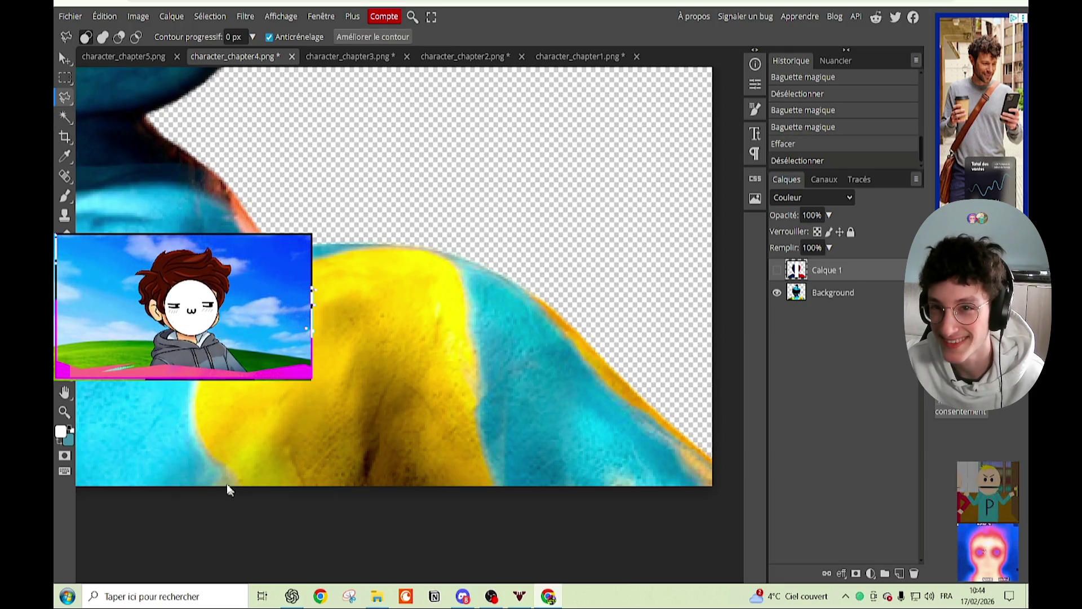
click(192, 427)
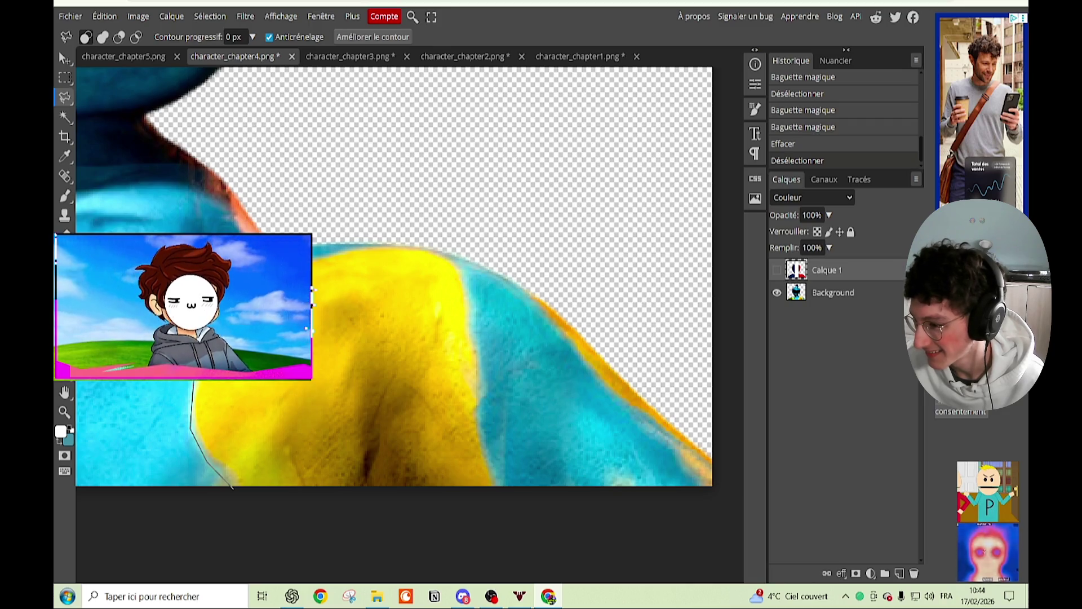
click(194, 285)
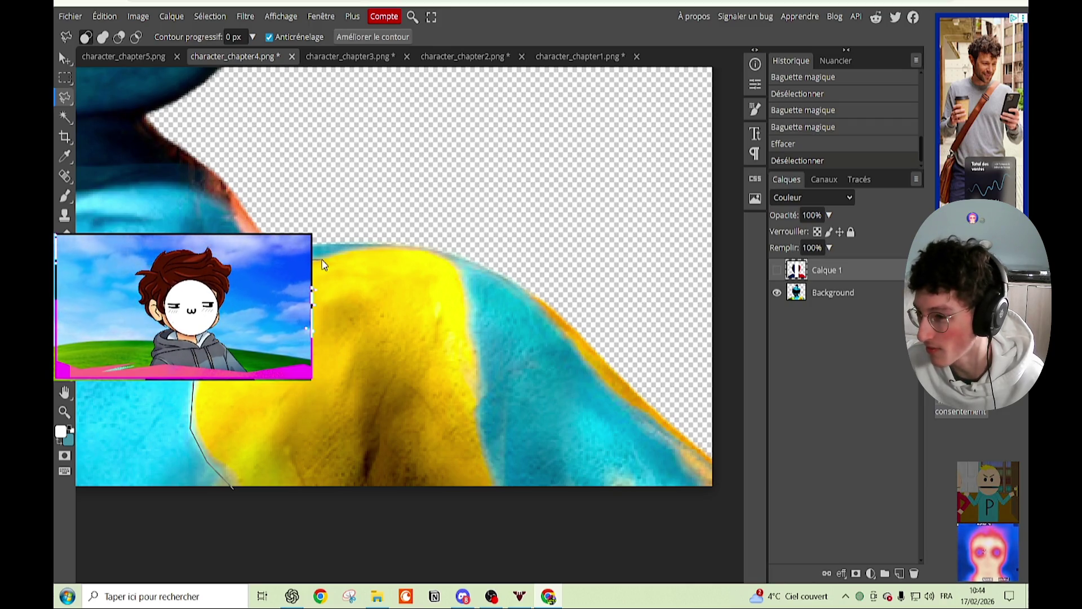
click(364, 247)
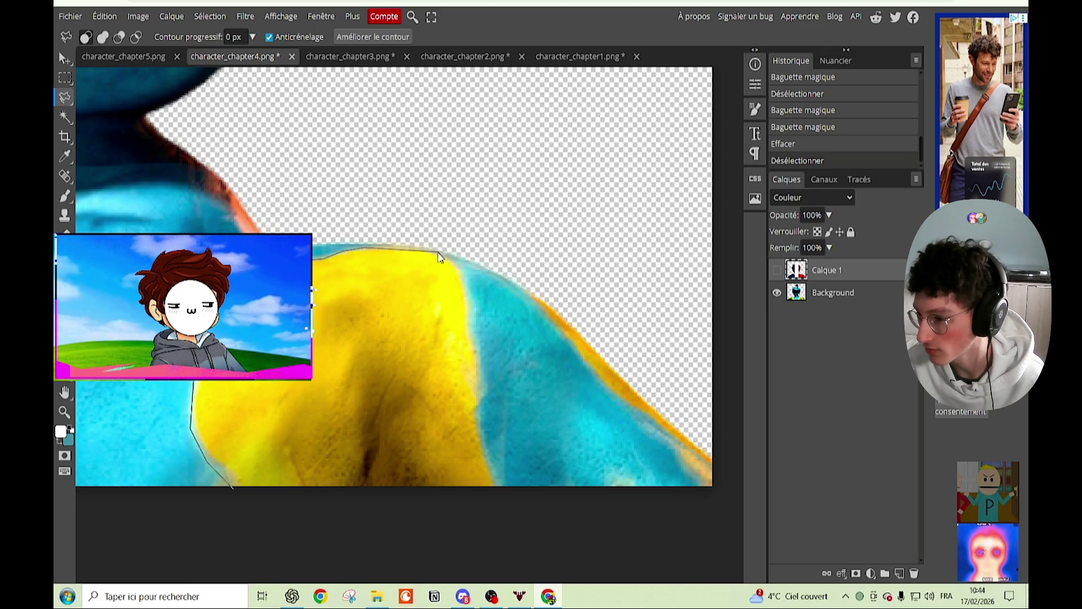
click(440, 255)
click(457, 270)
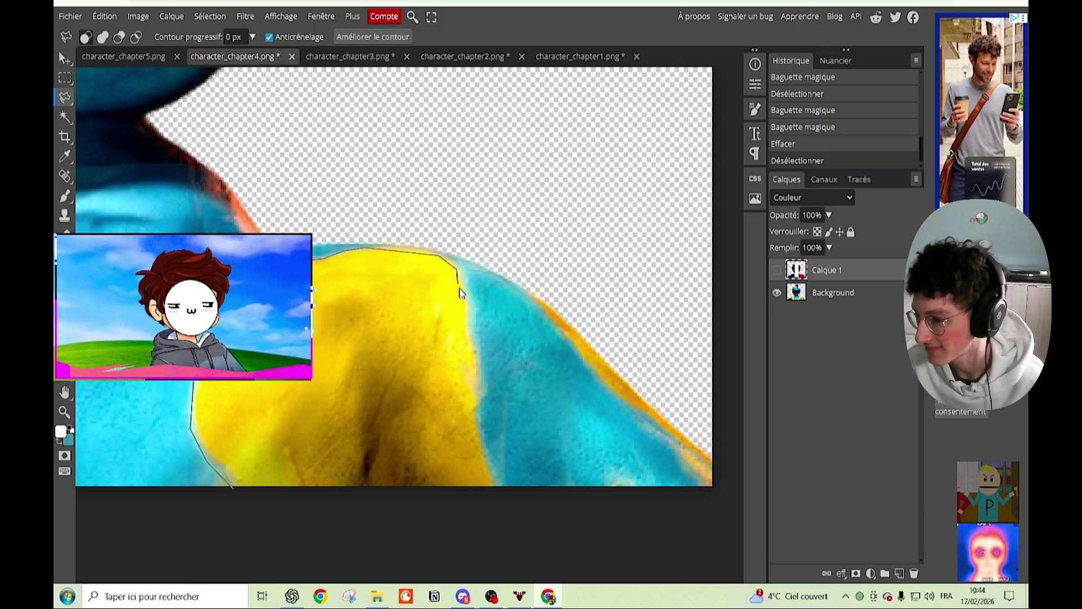
click(473, 354)
double_click(502, 354)
key(ctrl+d)
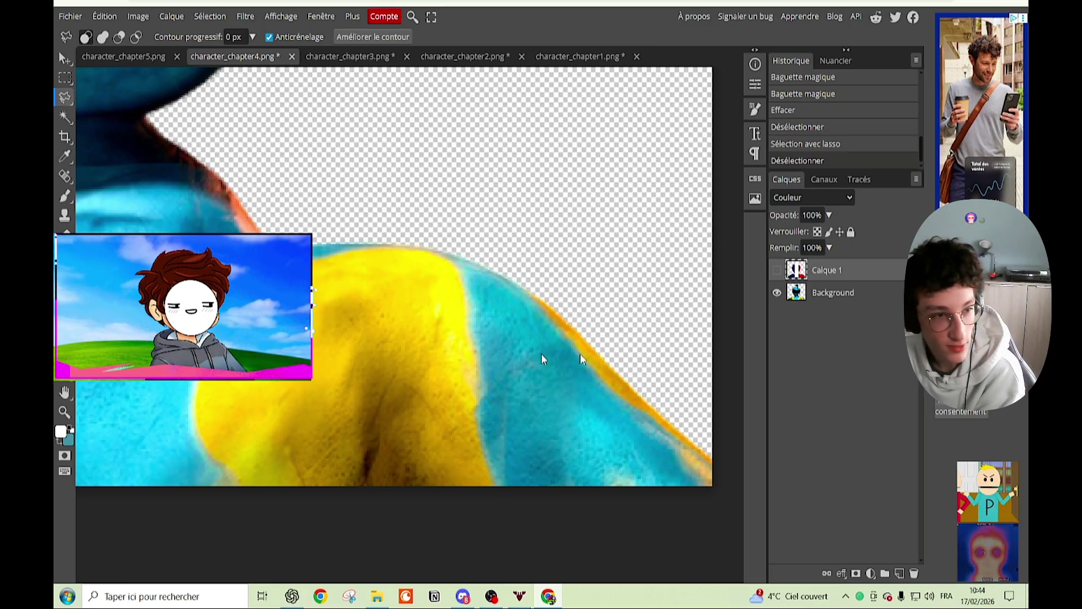
key(e)
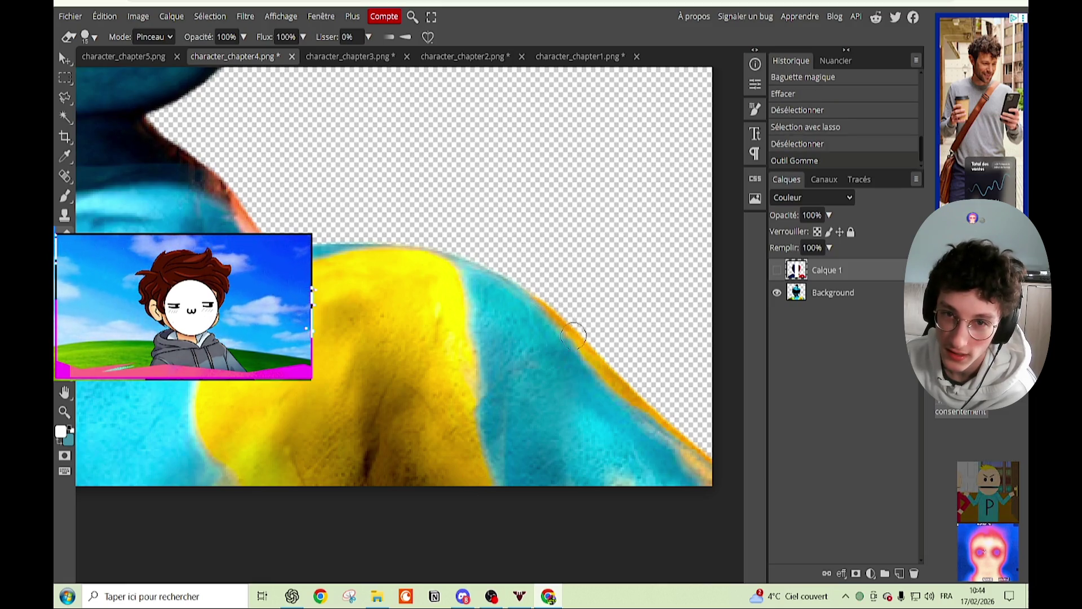
Step: Erase the orange fringe along the shoulder edge, undoing and redoing the last stroke
key(ctrl+z)
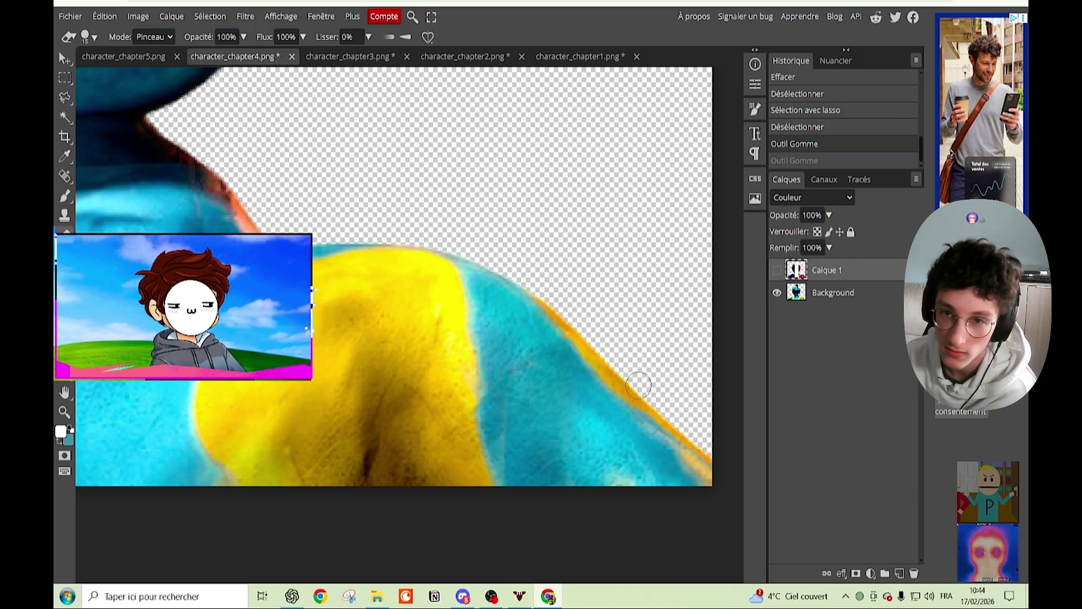
drag(683, 420, 702, 439)
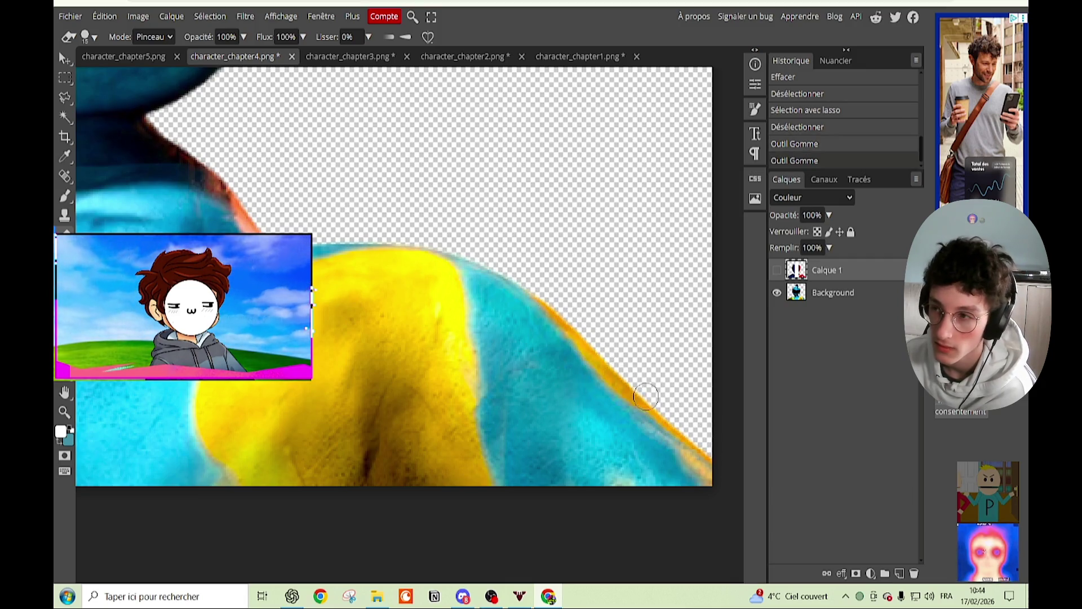
drag(646, 397, 654, 405)
scroll(361, 288, up, 5)
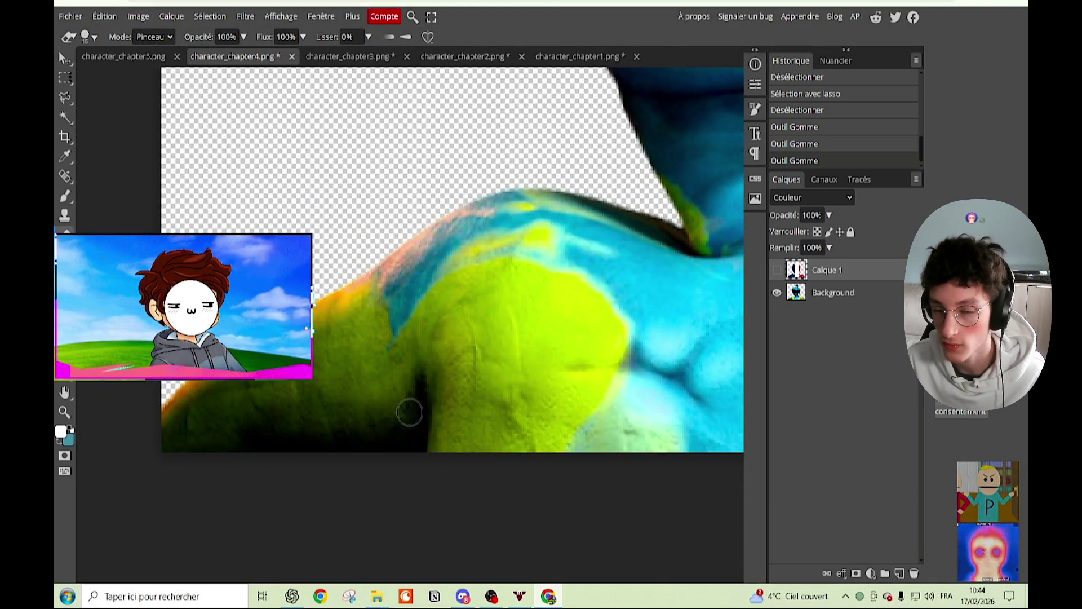
key(ctrl+z)
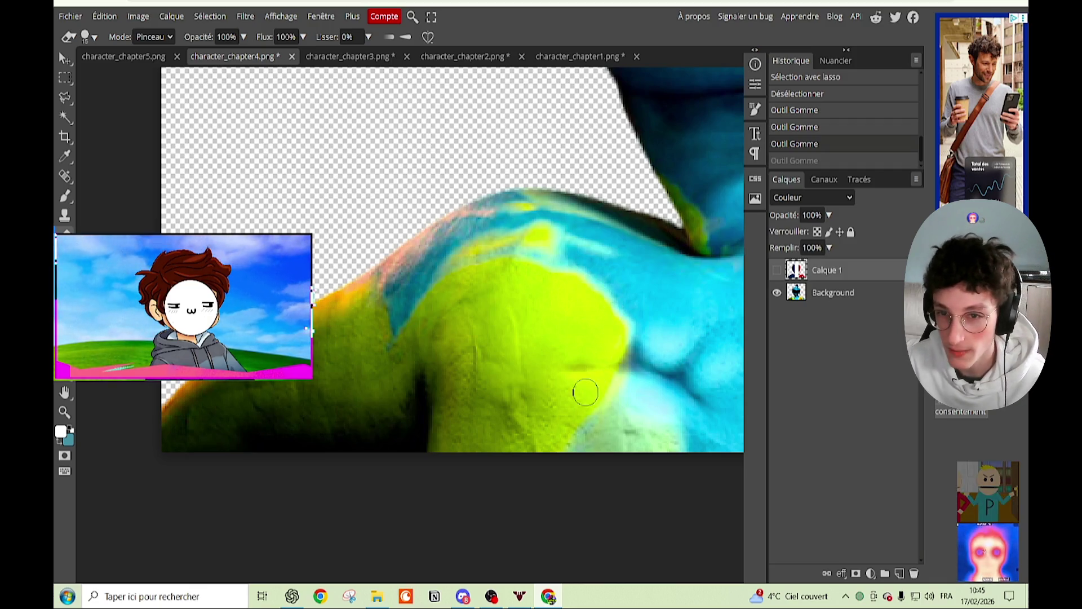
key(ctrl+shift+z)
Step: Show the overlay layer again and erase it along the shoulder's left edge and yellow curve
click(778, 270)
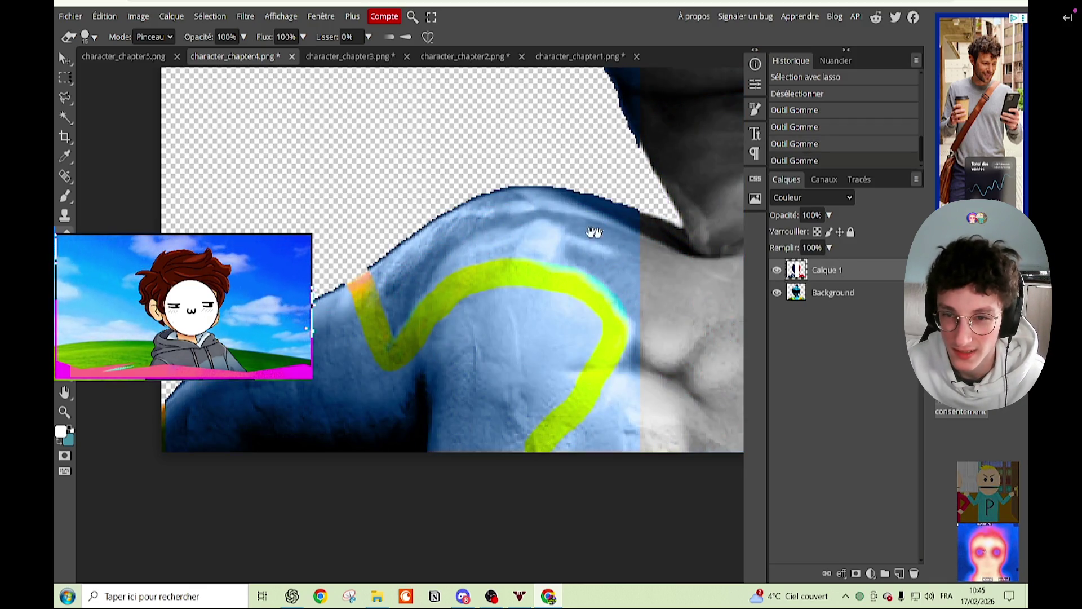
scroll(621, 234, right, 1)
scroll(503, 258, right, 2)
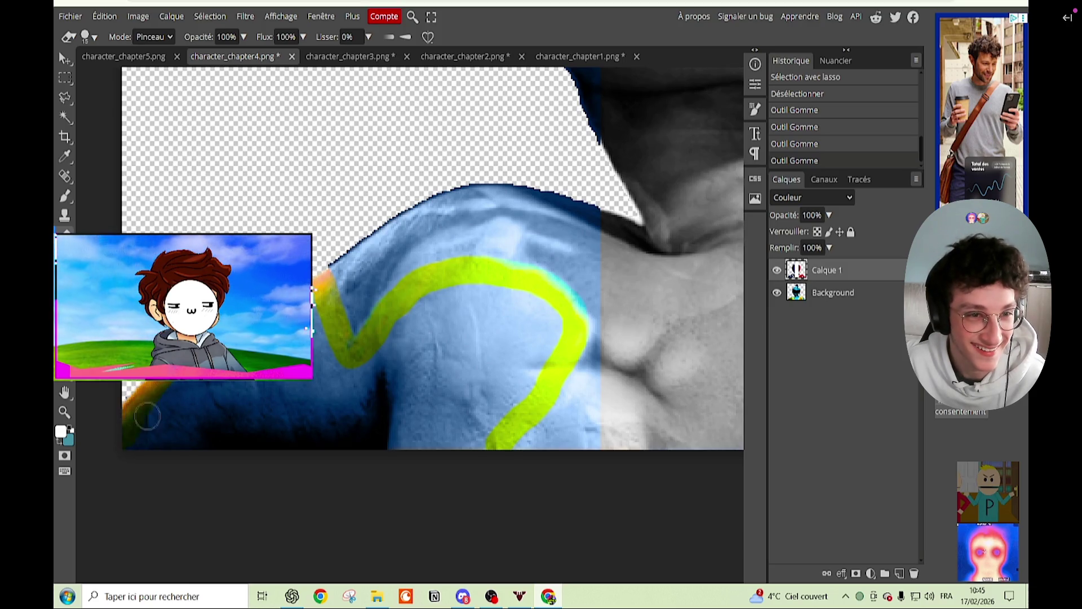
drag(202, 391, 204, 382)
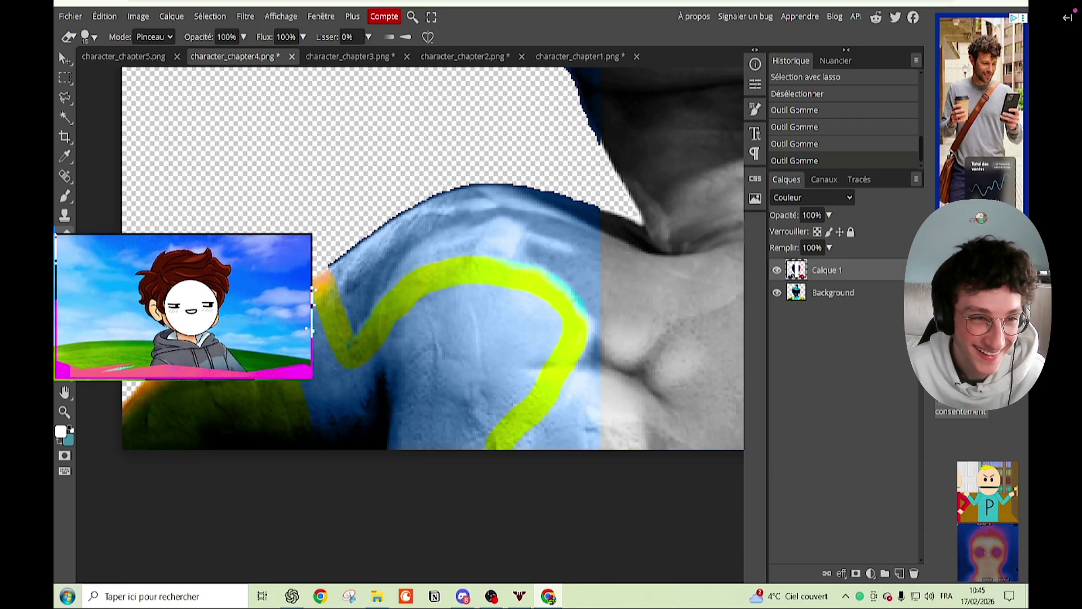
drag(317, 423, 314, 293)
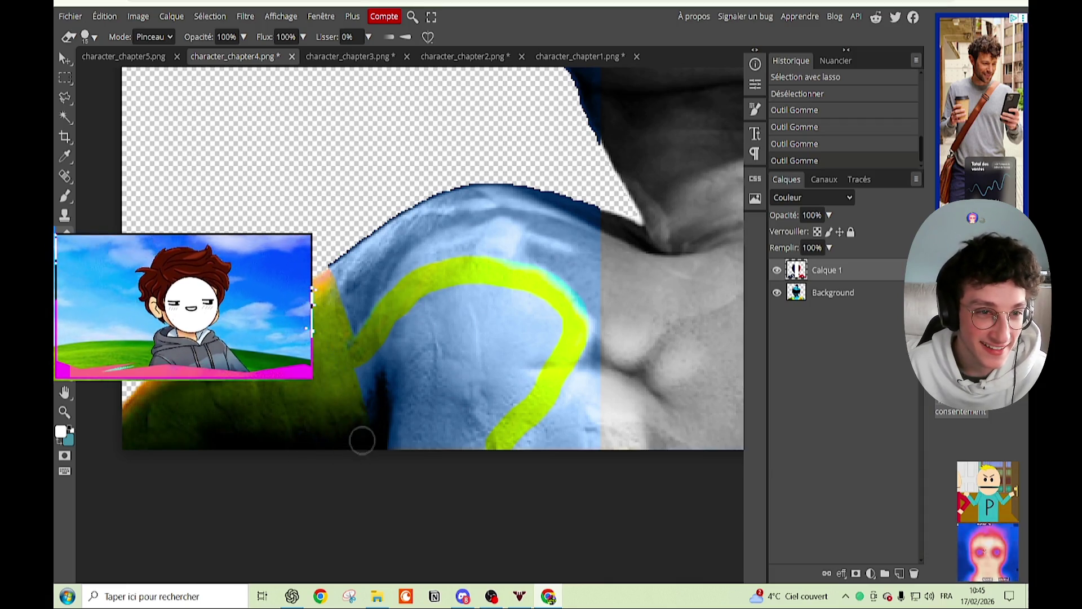
drag(445, 287, 561, 319)
mouse_move(546, 355)
mouse_down()
mouse_move(483, 290)
mouse_move(362, 358)
mouse_move(404, 452)
mouse_up()
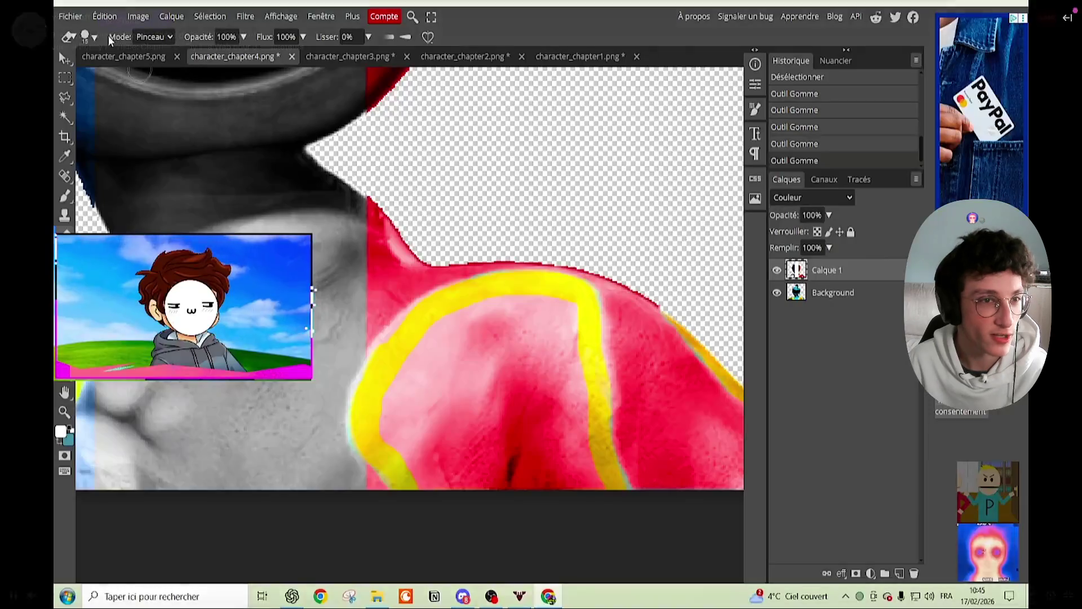
Step: Set the brush to about 60 px and paint yellow inside the red shoulder's outline
click(93, 38)
drag(157, 72, 167, 71)
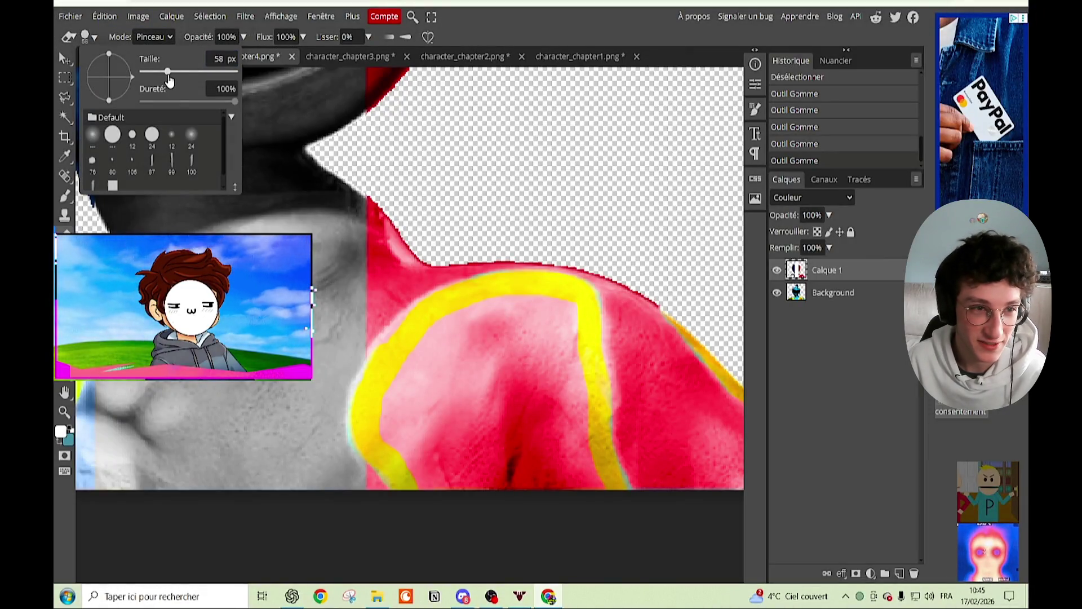
drag(485, 473, 521, 338)
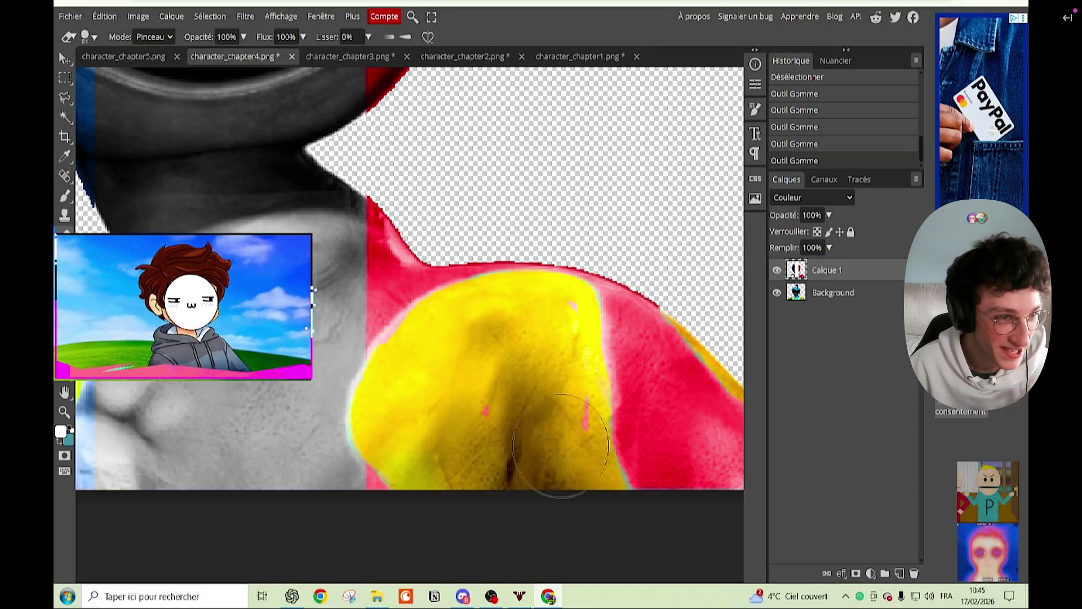
key(Escape)
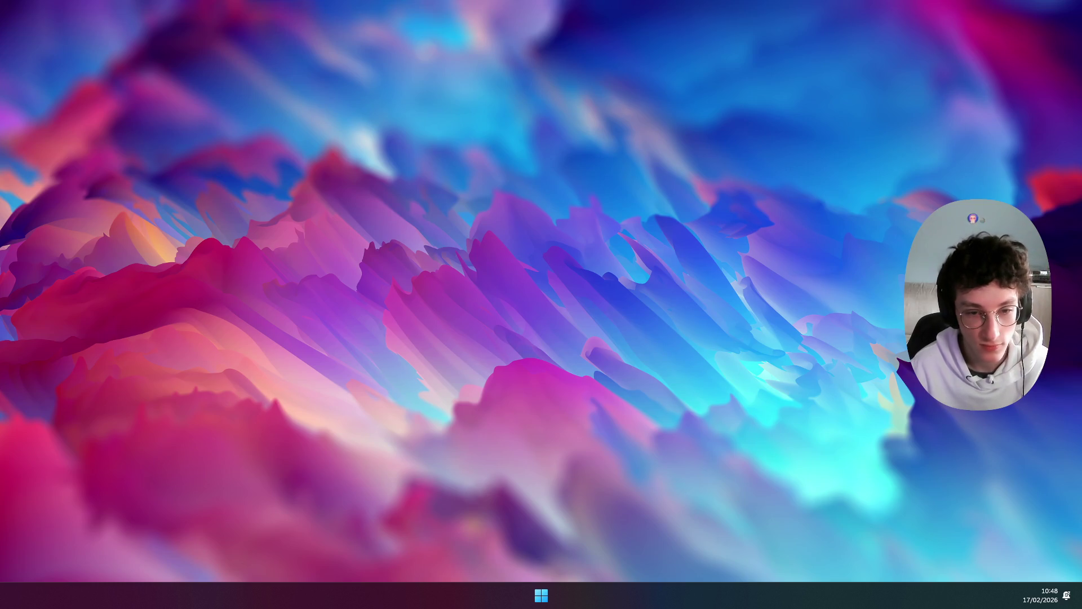
Step: Search 'fmodel' in Everything and launch FModel.exe, then reopen and close the search window
text(fmodel)
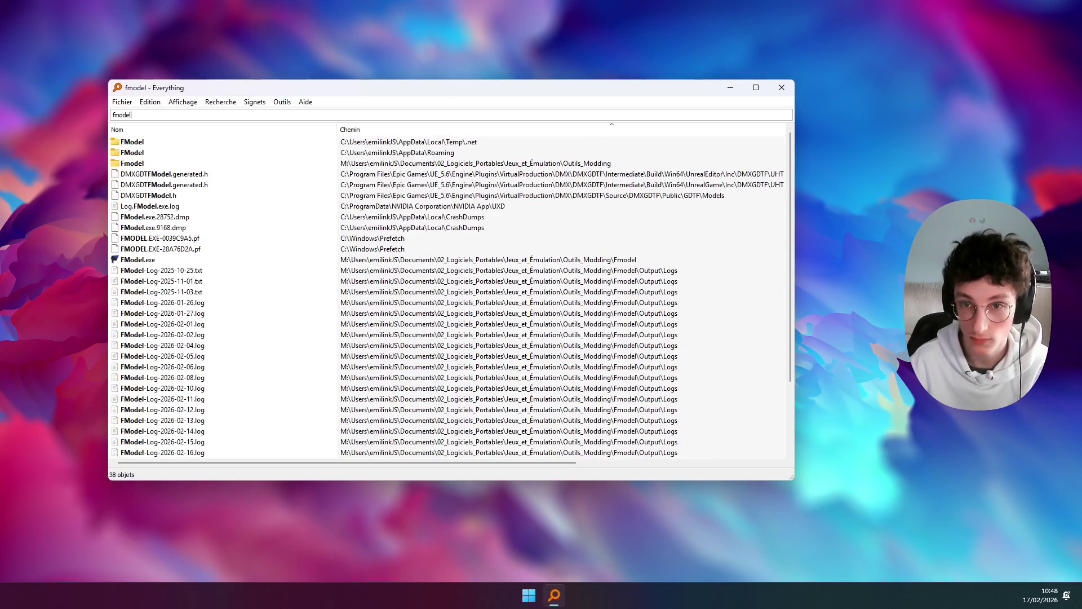
click(135, 261)
click(779, 94)
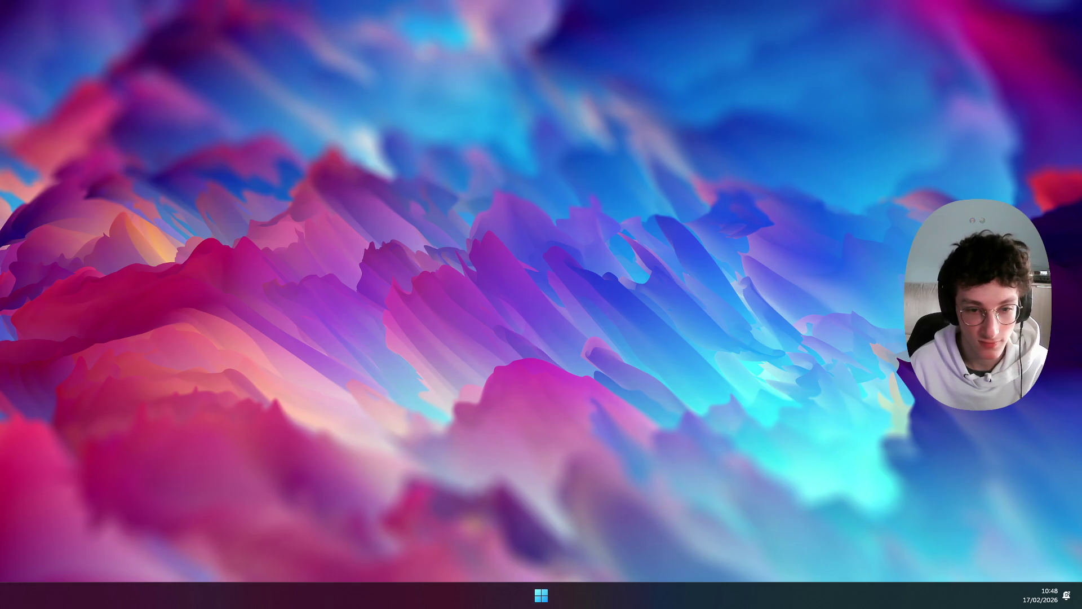
key(ctrl+space)
key(Escape)
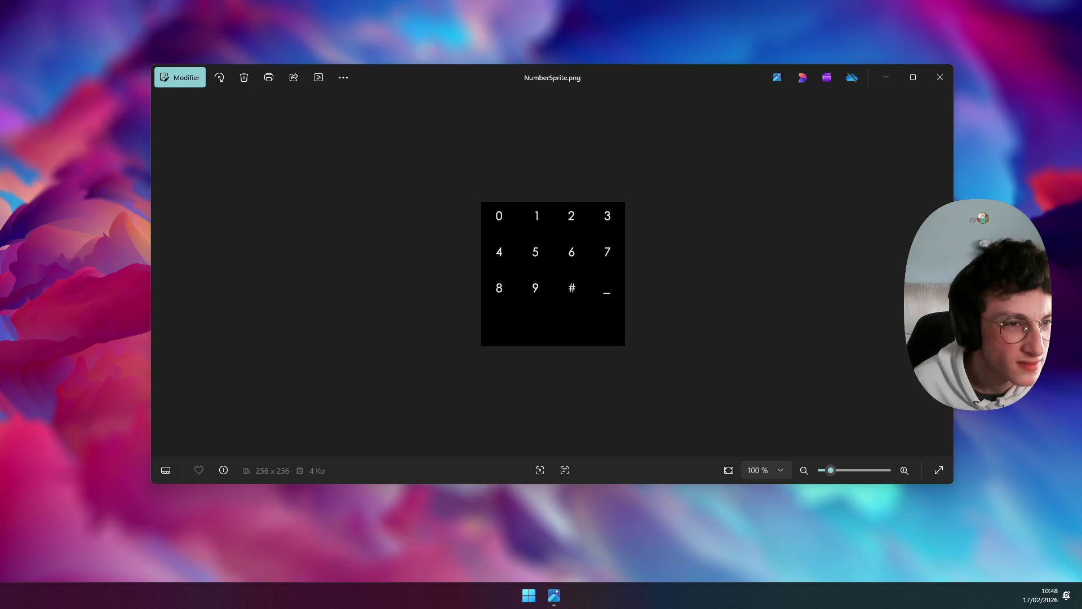
Step: Close the Experiment1391, NumberSprite and ppch4_logo image windows in Photos
drag(539, 133, 549, 134)
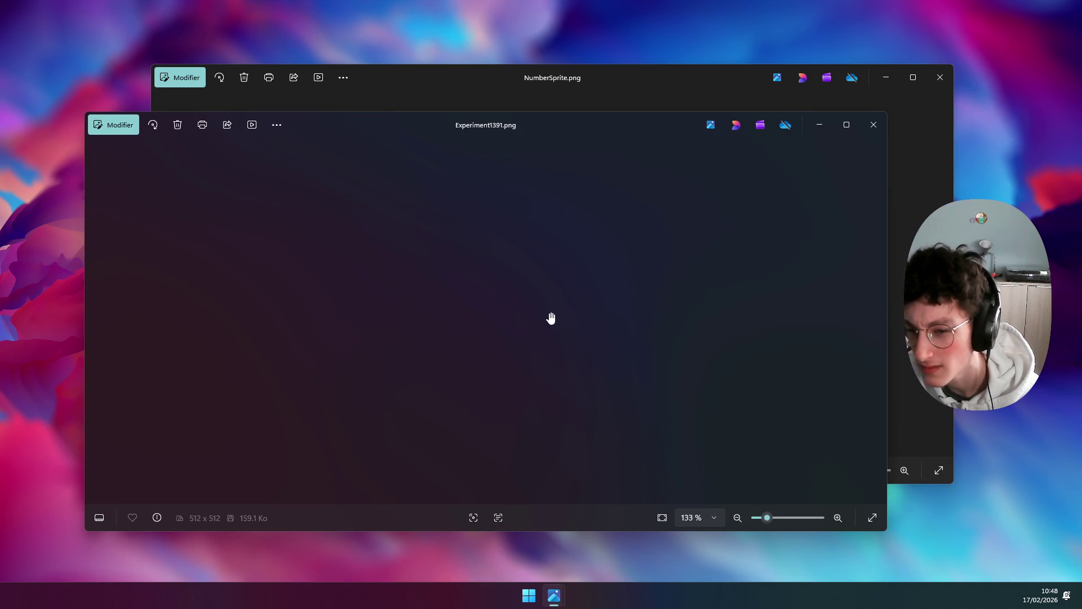
click(875, 125)
click(939, 77)
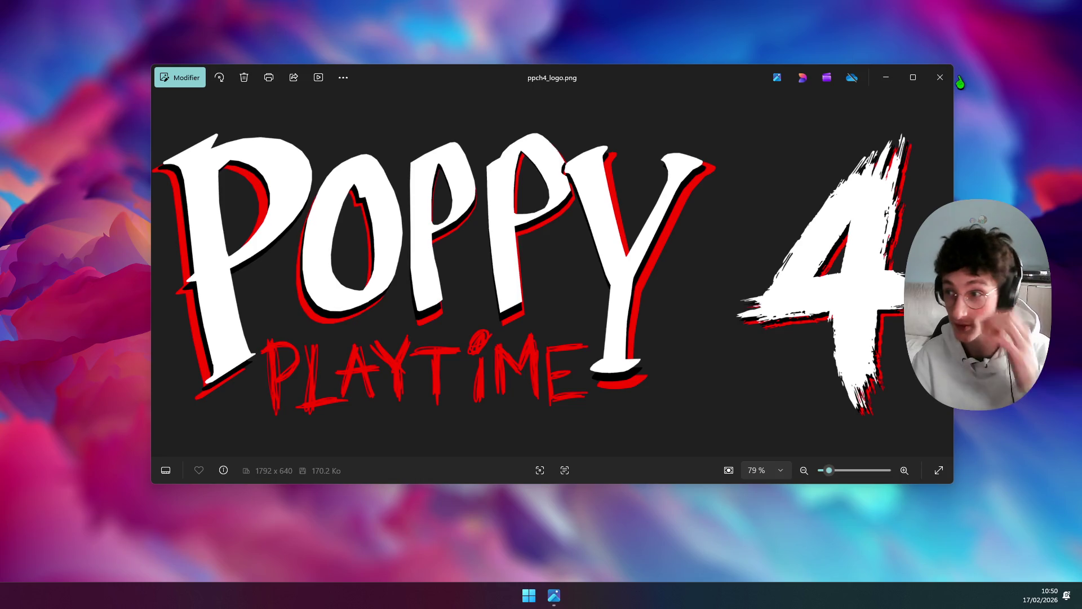
click(940, 77)
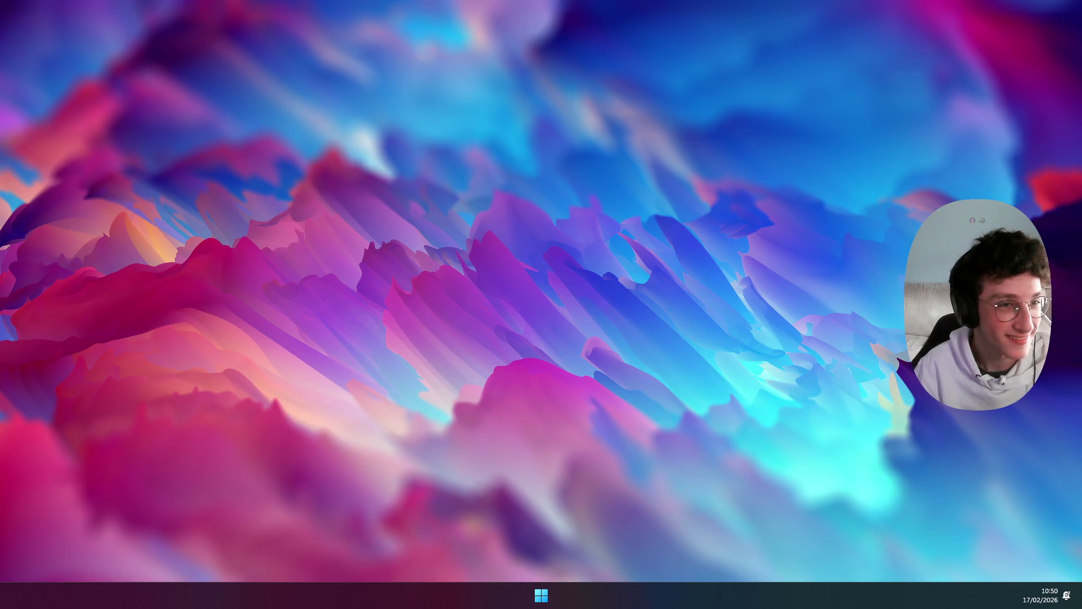
Step: Bring up the Win+V clipboard history and close it again
key(super+v)
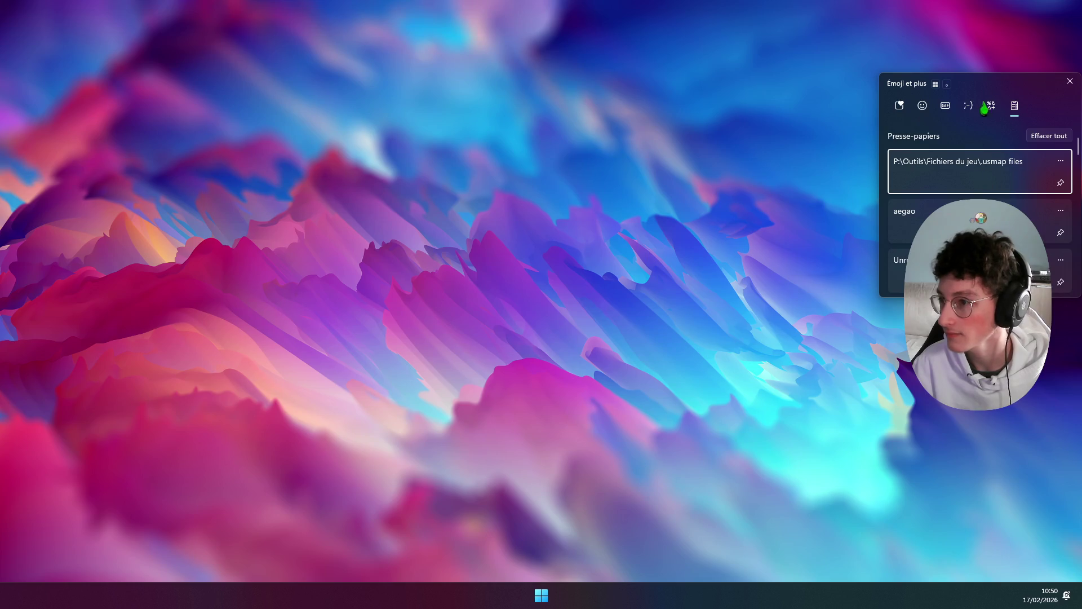
click(1070, 81)
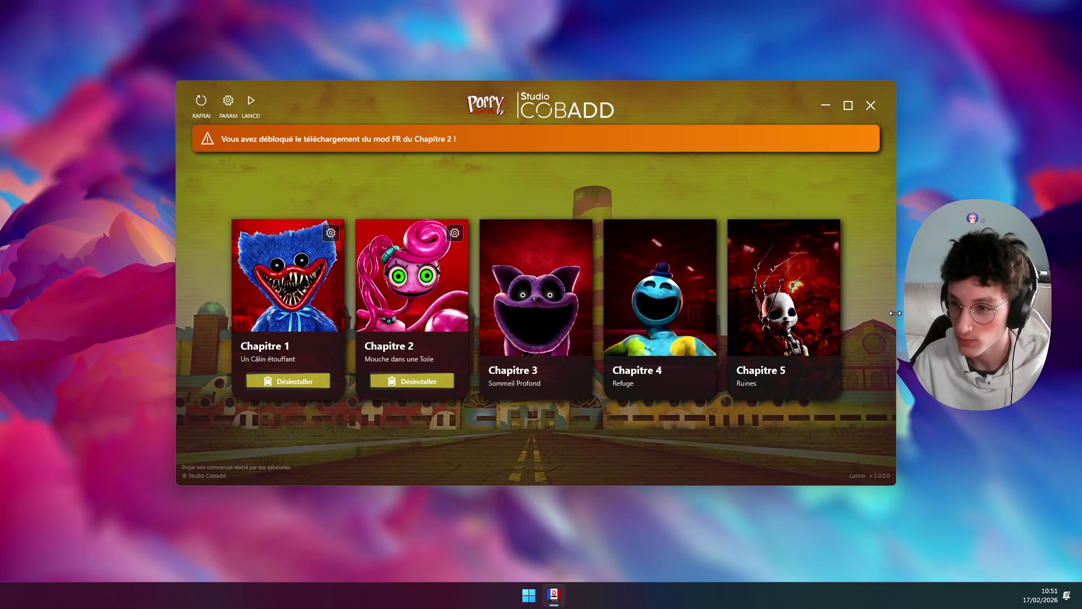
Step: Pick a different update channel in the launcher's PARAM settings and save them
click(229, 101)
click(486, 356)
click(428, 377)
click(614, 399)
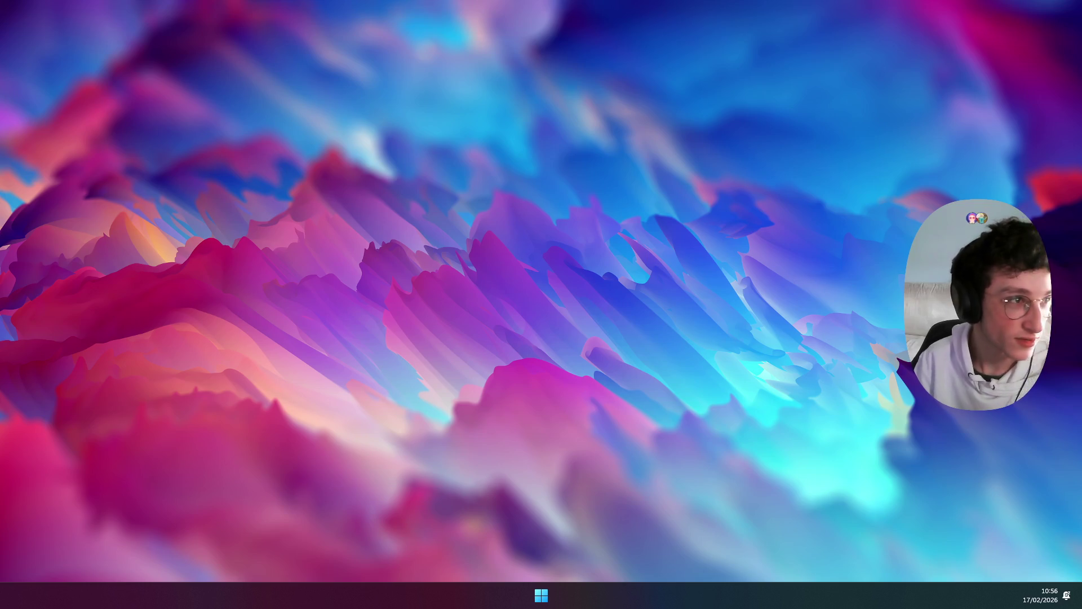
Step: Switch to the Twitch stream in the browser and make the player fullscreen
key(alt+Tab)
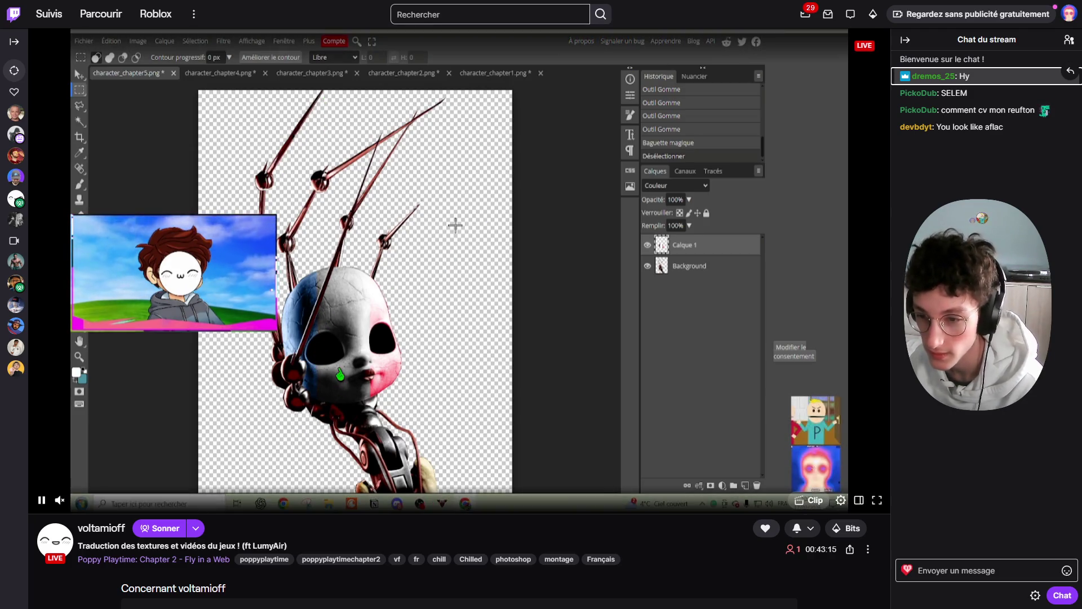
click(877, 500)
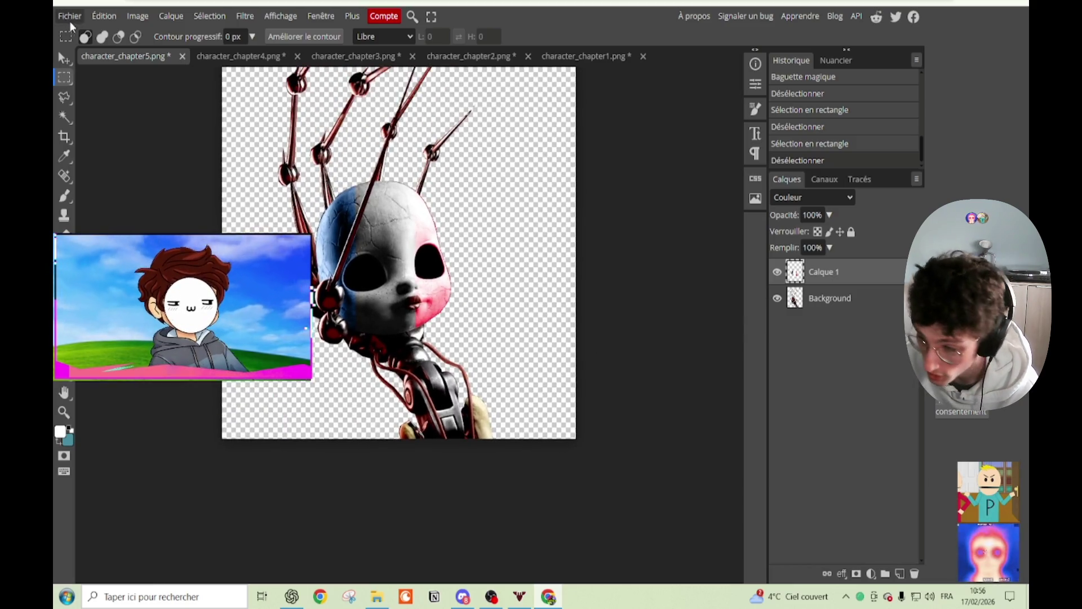
Step: Export the tricoloured texture as PNG and save it as character_chapter5.png
click(69, 16)
mouse_move(147, 203)
click(196, 212)
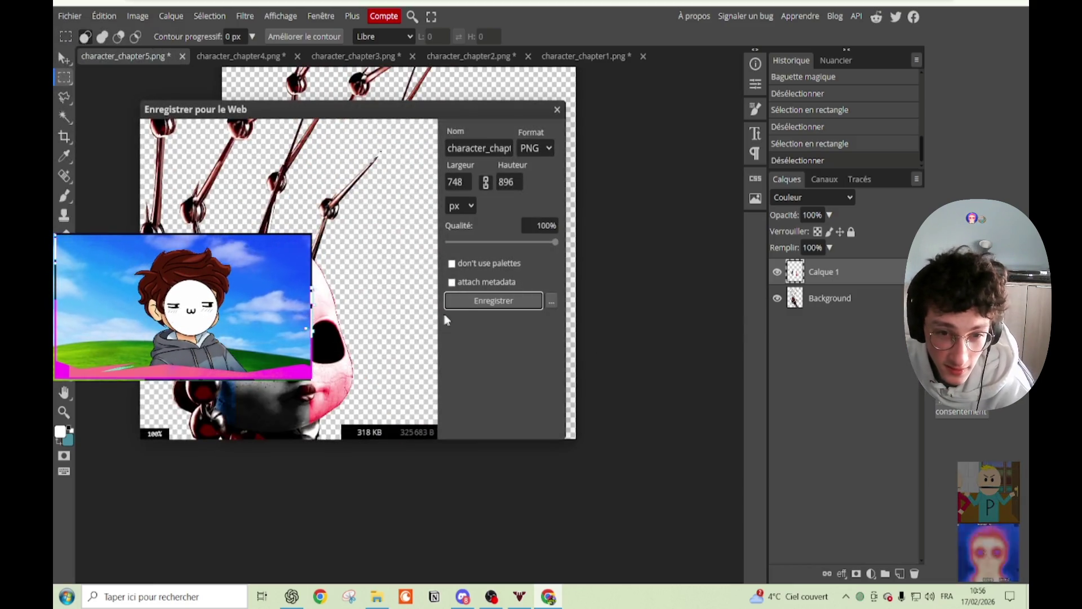
click(473, 302)
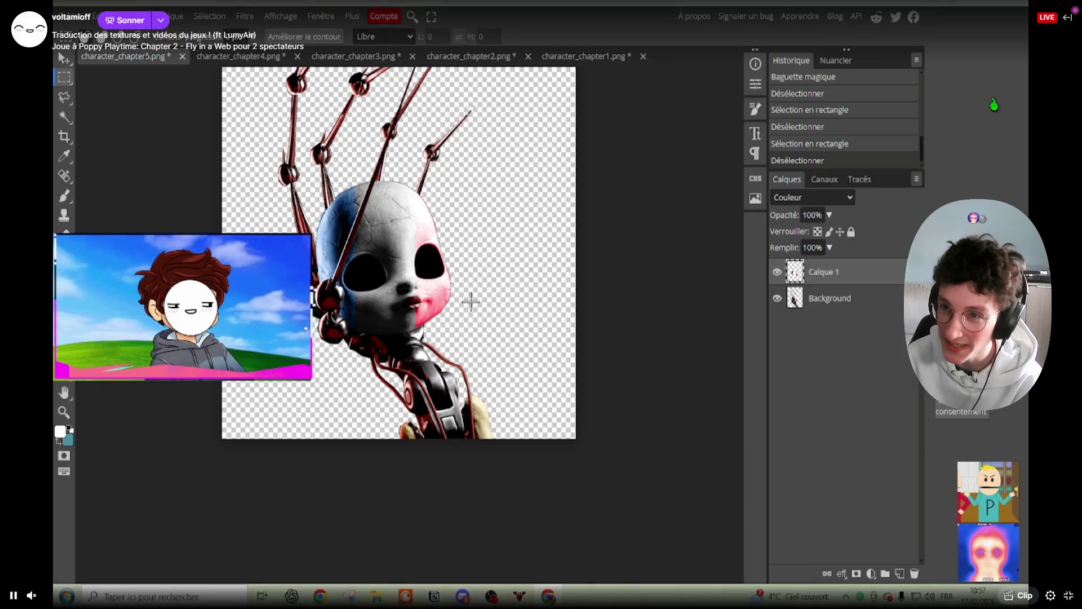
Step: Exit the full-screen Twitch view and minimise the browser to show the Windows desktop
key(Escape)
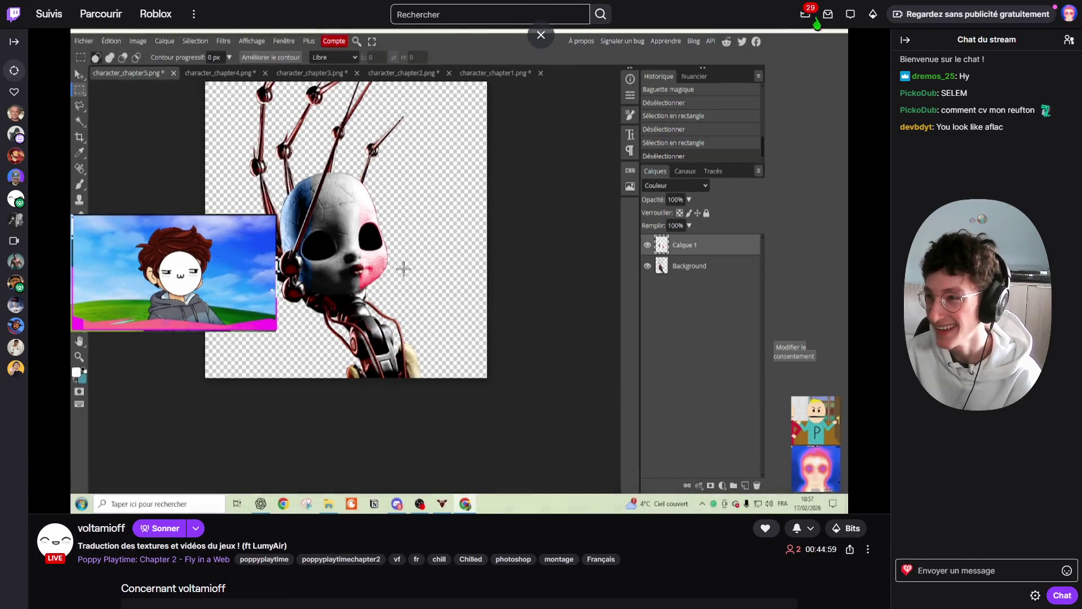
key(super+d)
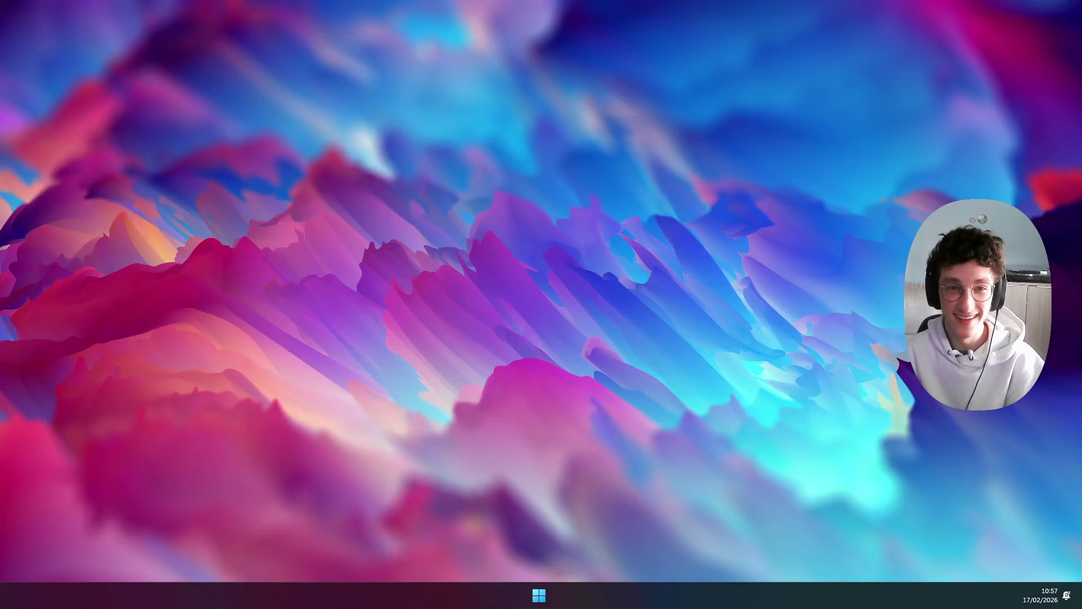
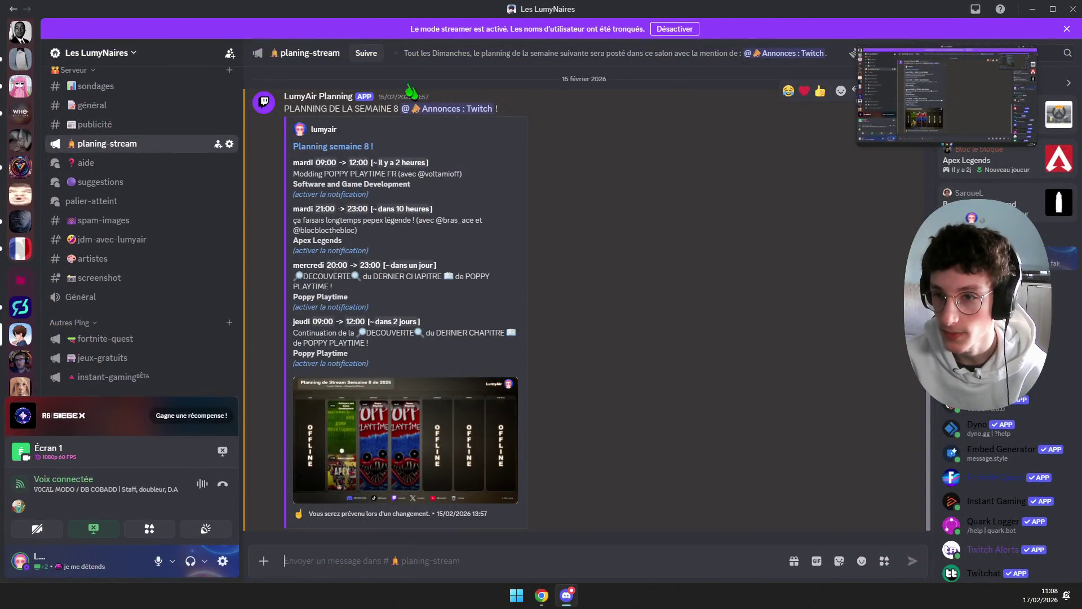
Step: Review the timestamps in the week's planning-stream schedule in Discord, then return to the desktop
mouse_move(323, 163)
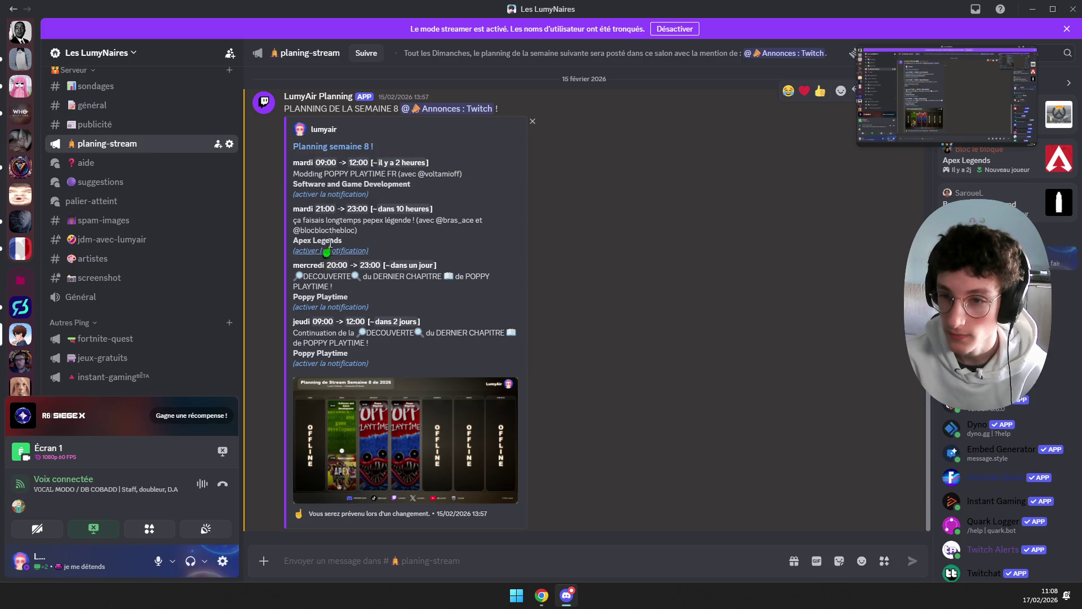
mouse_move(337, 265)
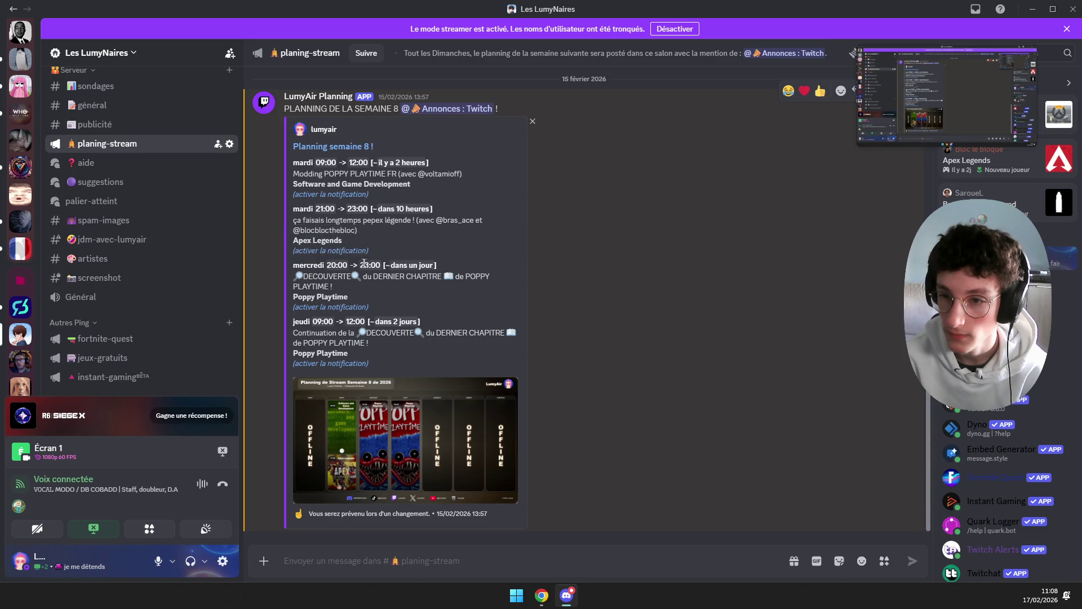
mouse_move(334, 324)
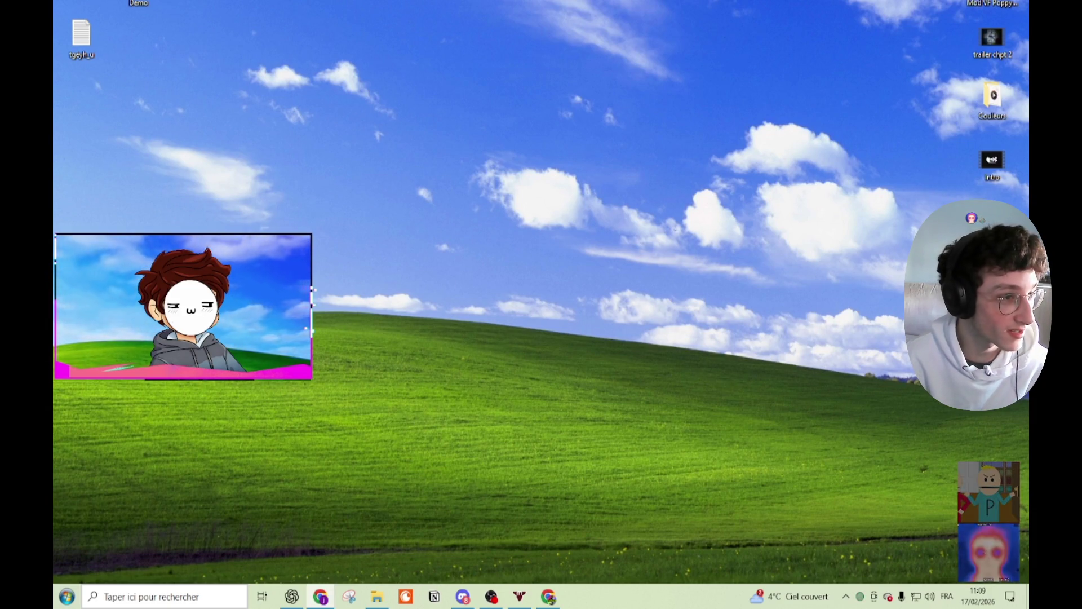
Step: Move Textures.zip onto the desktop and extract its Textures folder there with WinRAR
drag(54, 196, 443, 194)
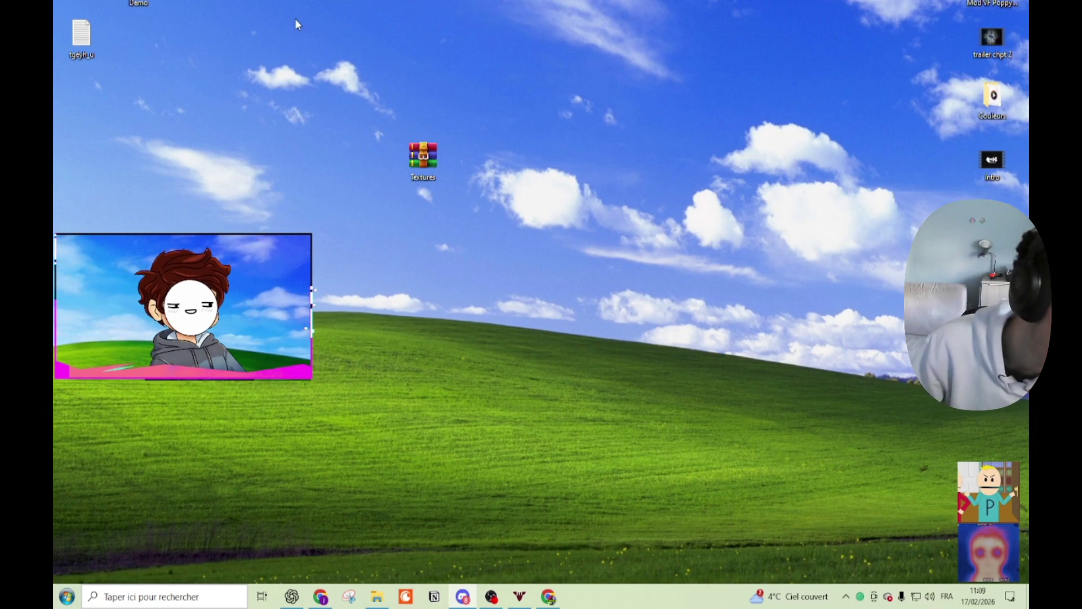
drag(421, 160, 154, 44)
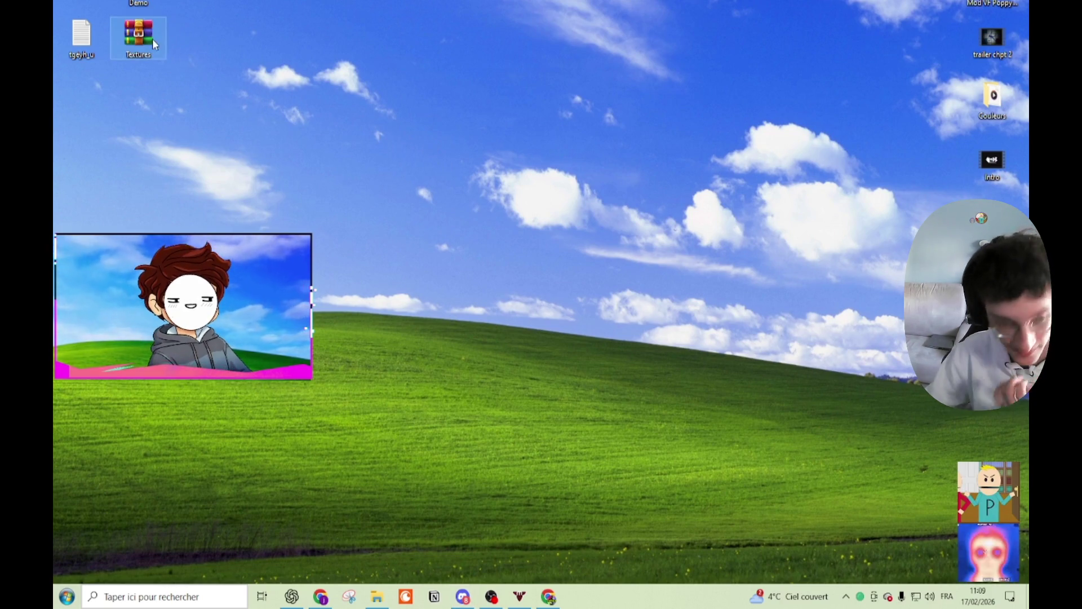
double_click(155, 42)
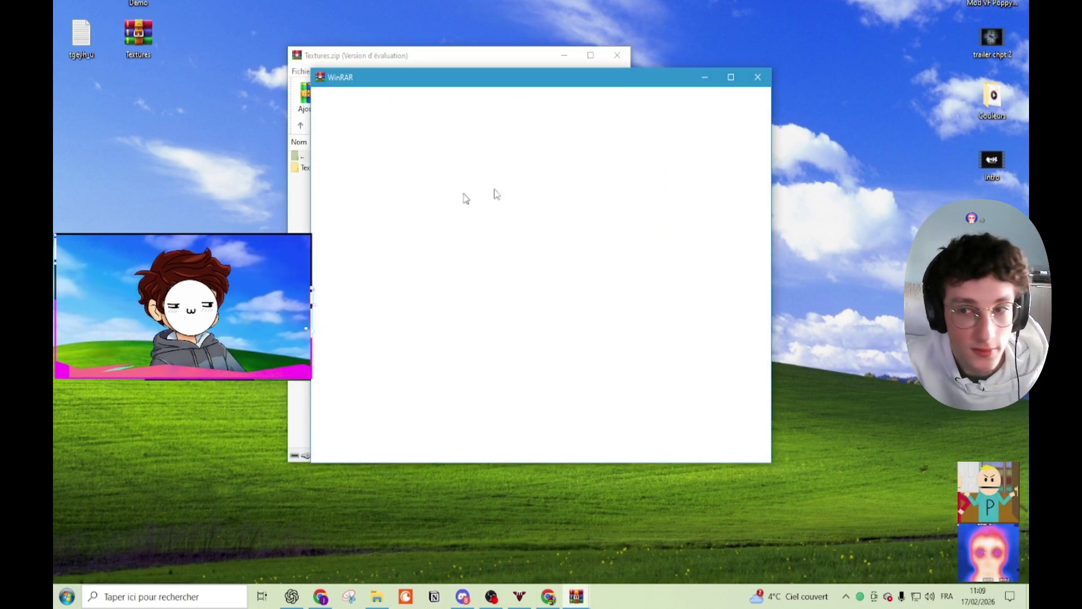
drag(314, 168, 146, 108)
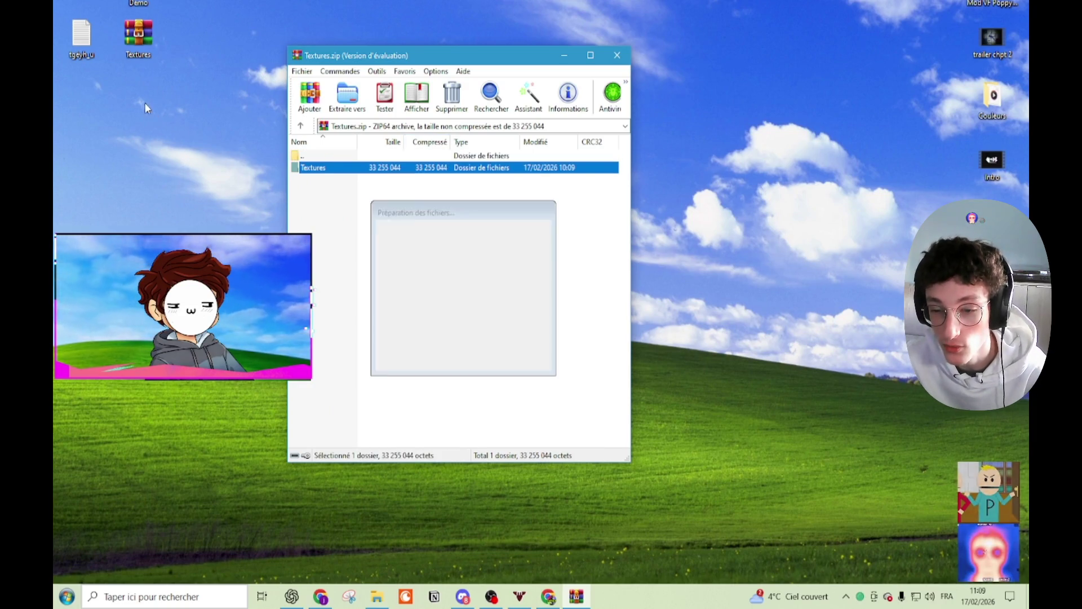
click(617, 54)
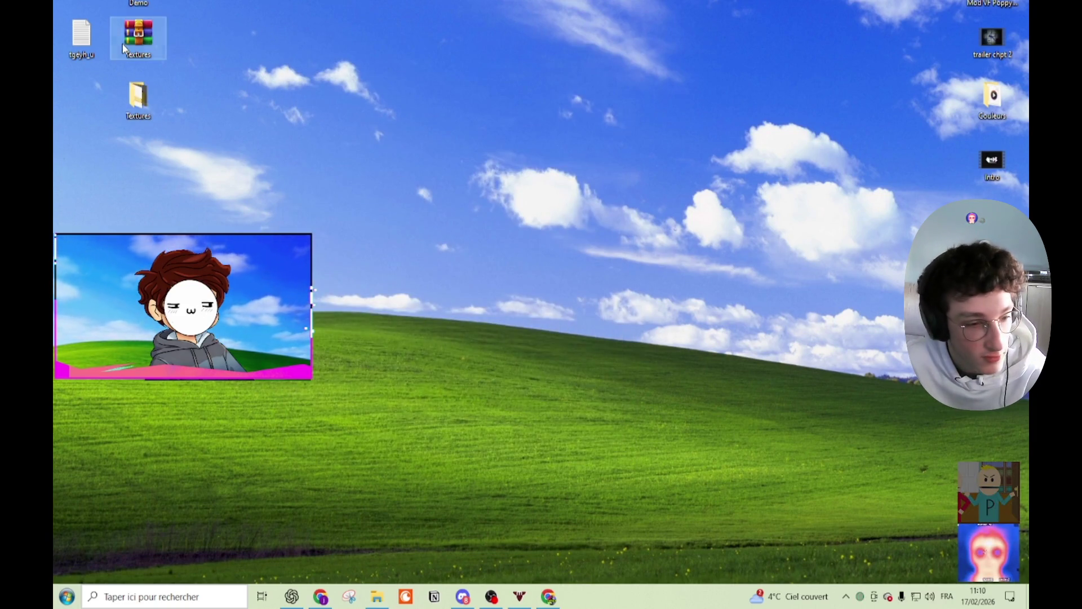
Step: Delete Textures.zip and place the Textures folder in the top-left desktop slot
key(Delete)
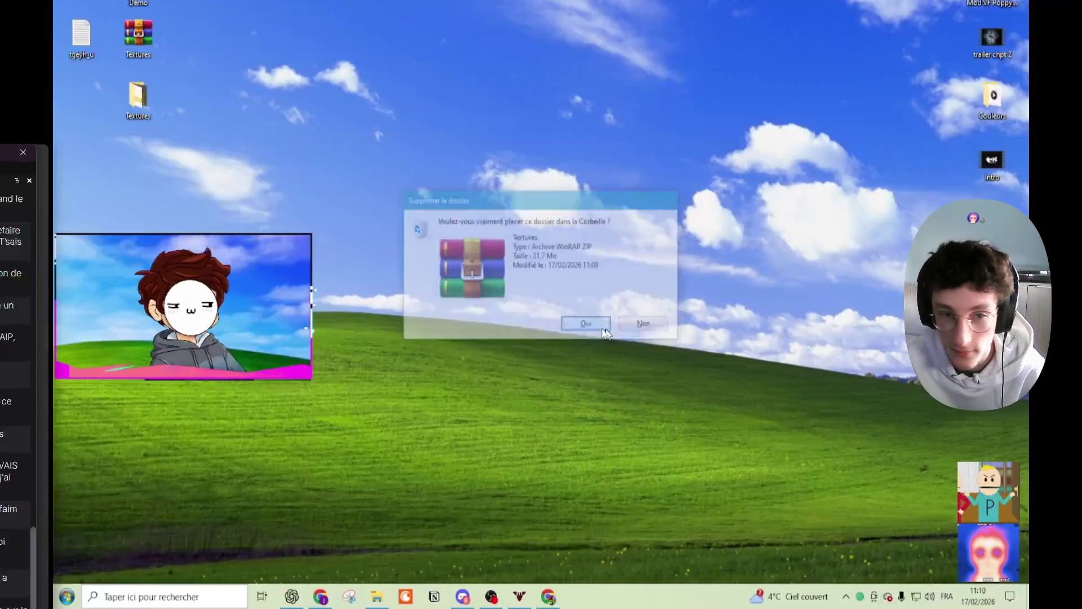
click(586, 323)
drag(139, 96, 145, 38)
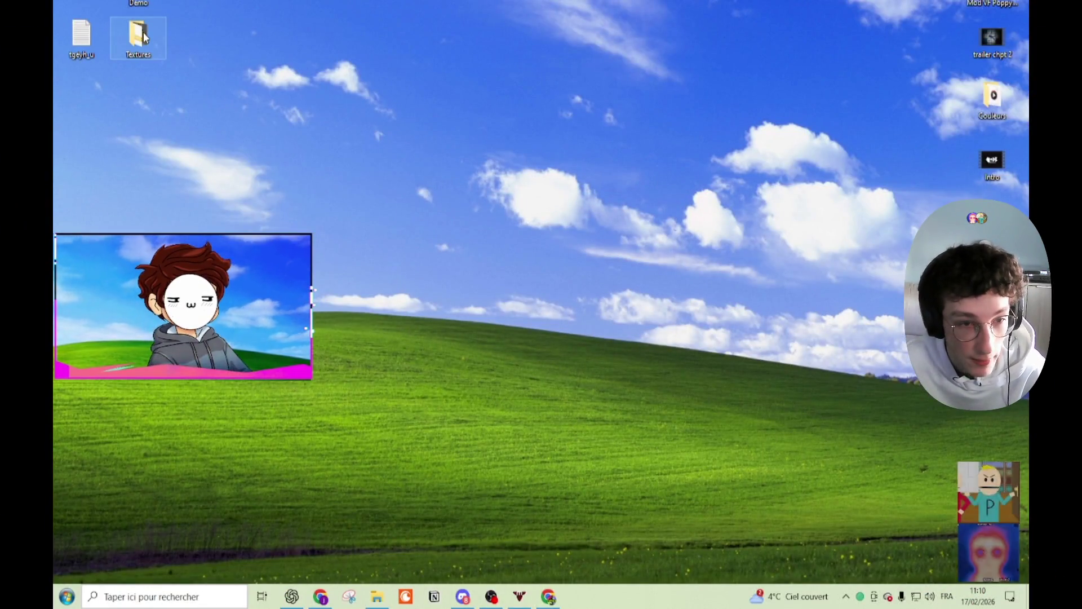
click(215, 169)
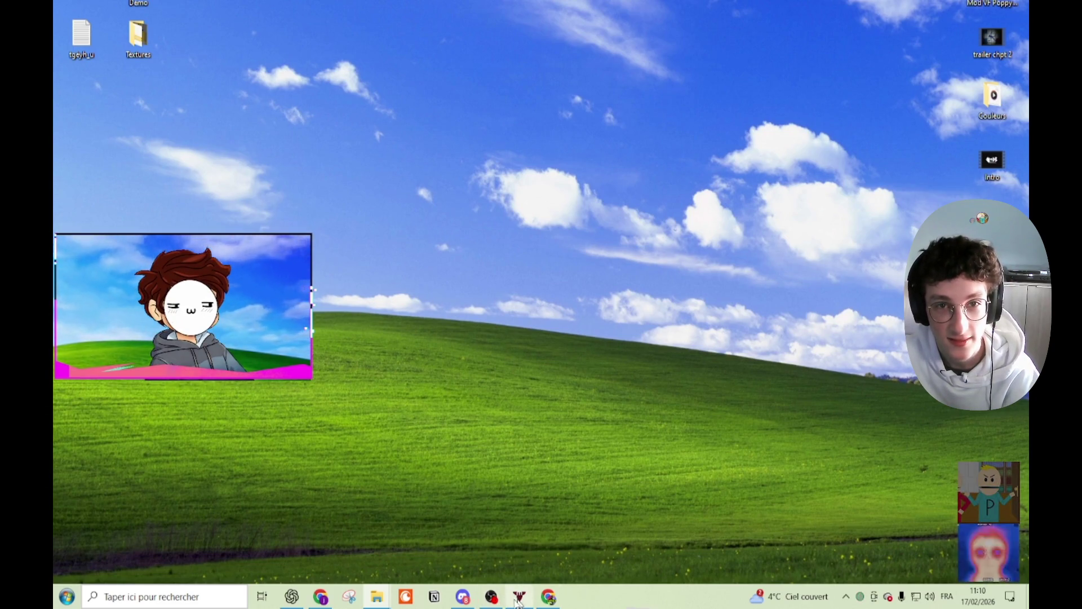
Step: Close character_chapter5 through character_chapter1 in Photopea, discarding their unsaved work
click(550, 599)
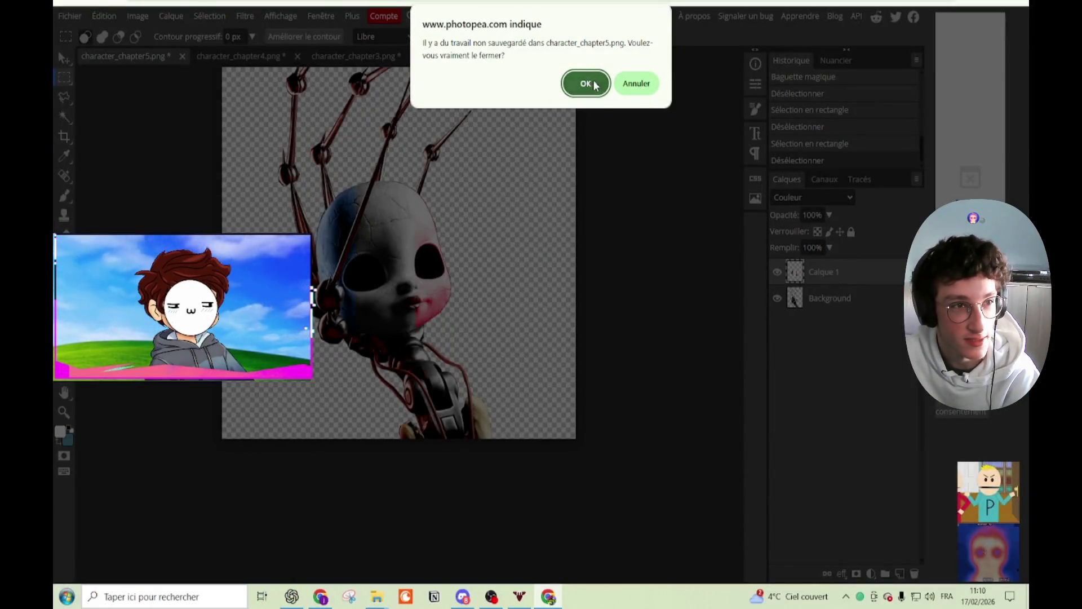
click(586, 84)
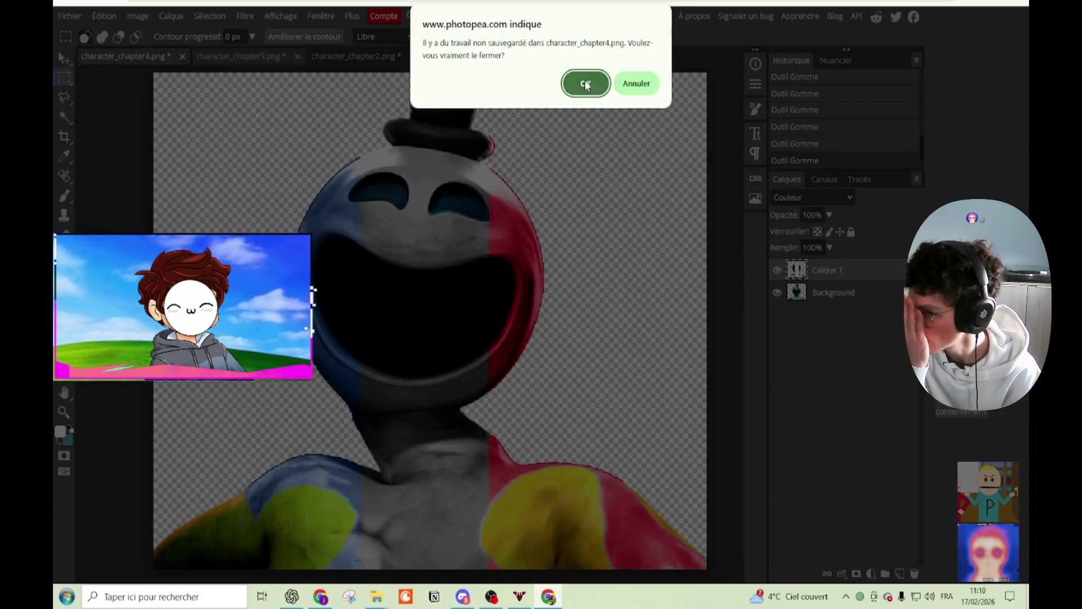
click(586, 84)
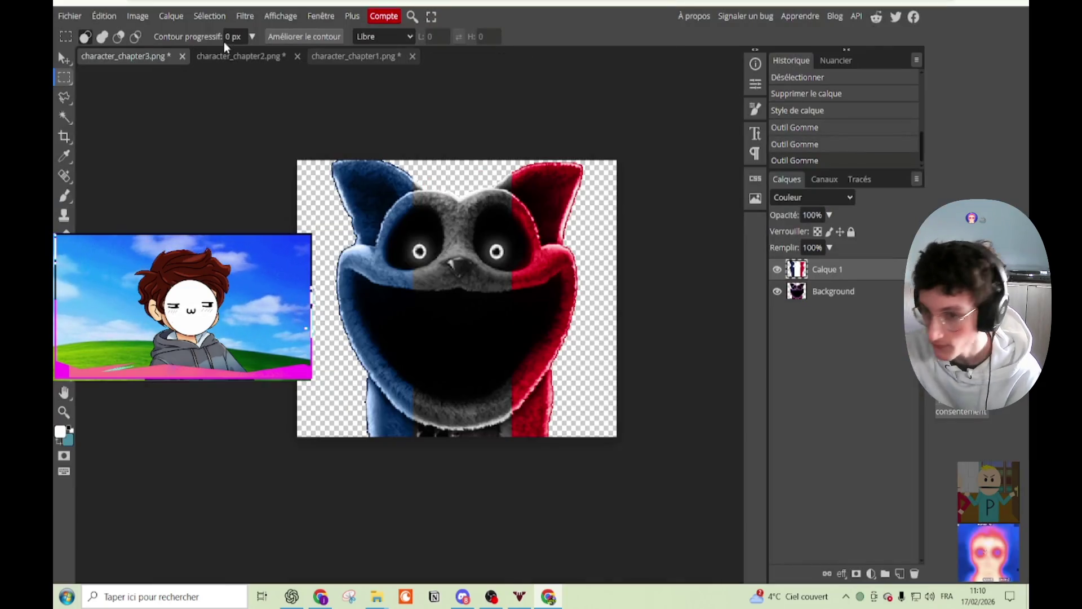
click(184, 57)
click(585, 82)
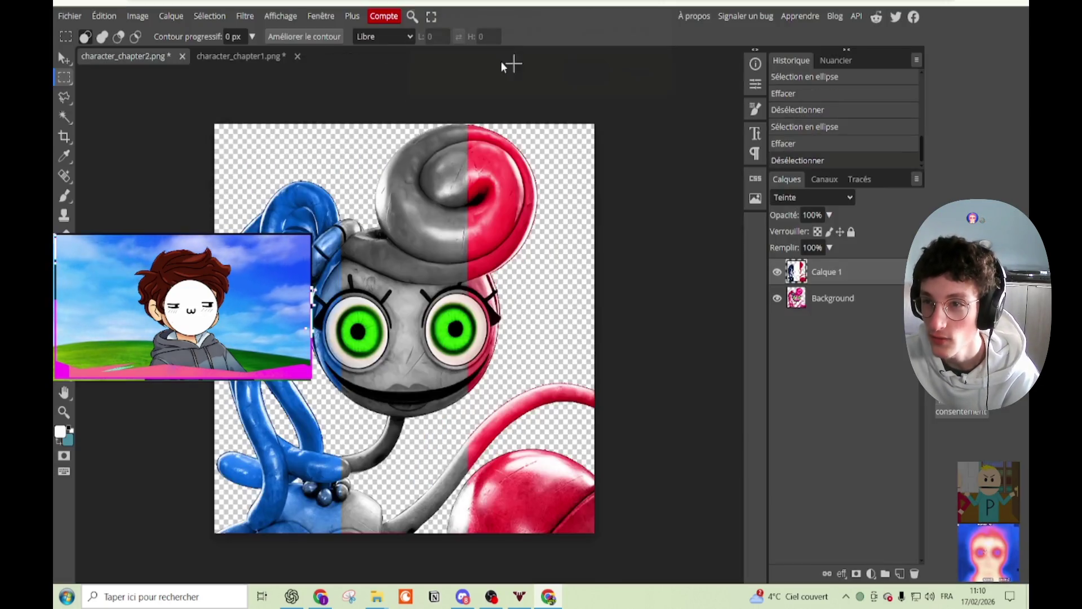
click(184, 57)
key(Return)
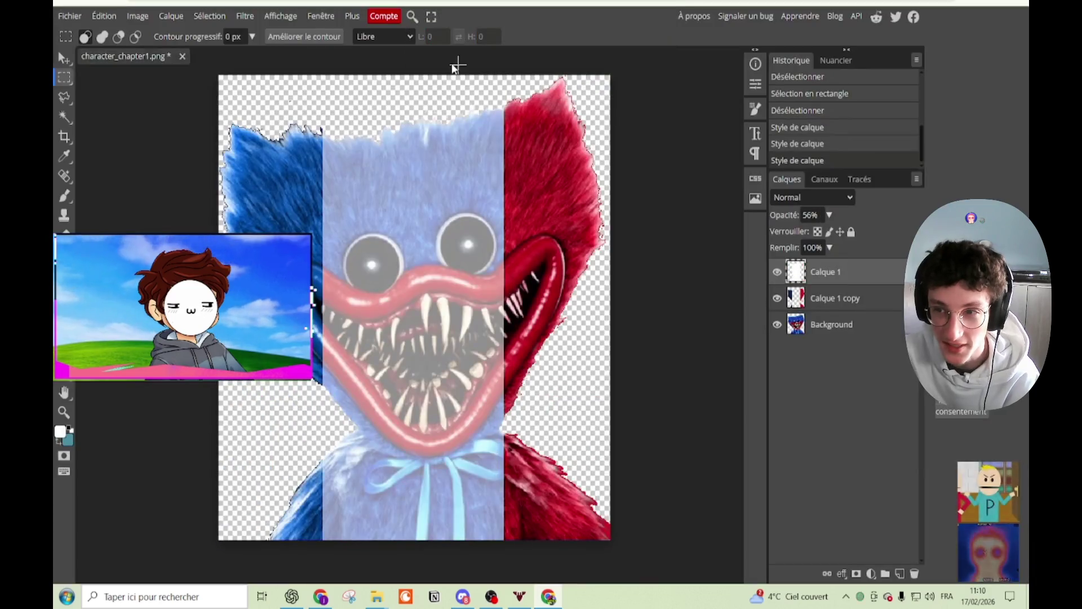
click(183, 56)
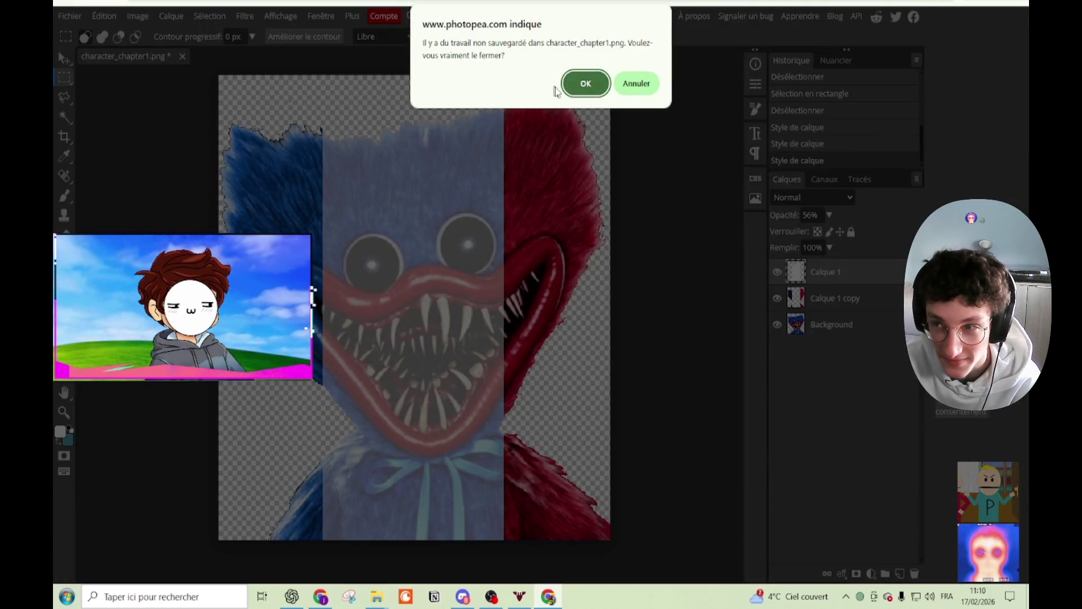
click(586, 83)
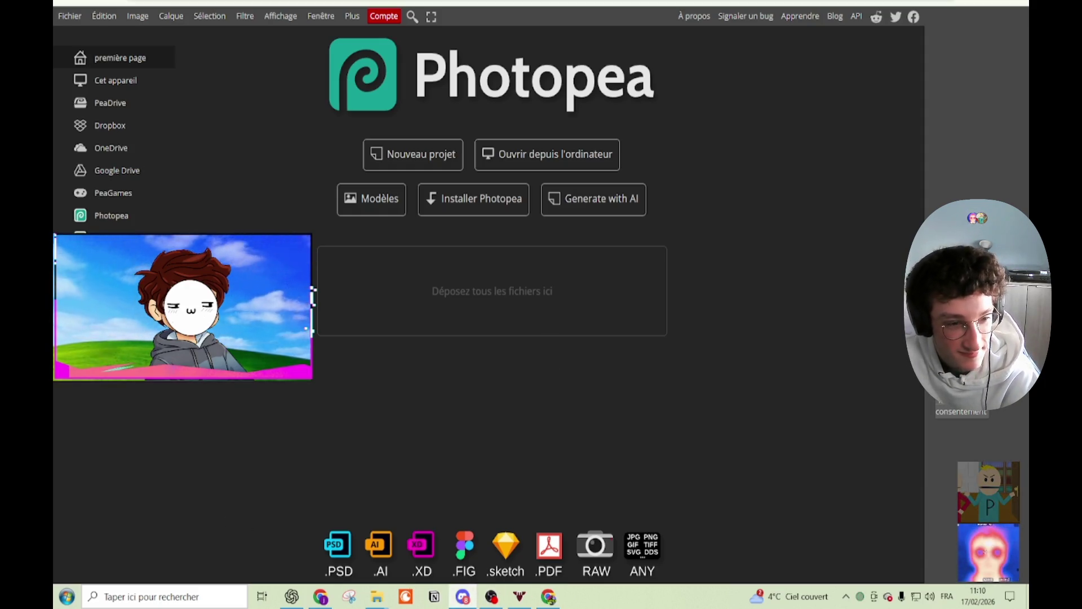
Step: Bring T_Sign_Kit_Restricted_Access_DIF.png from the Textures folder into Photopea
mouse_move(377, 597)
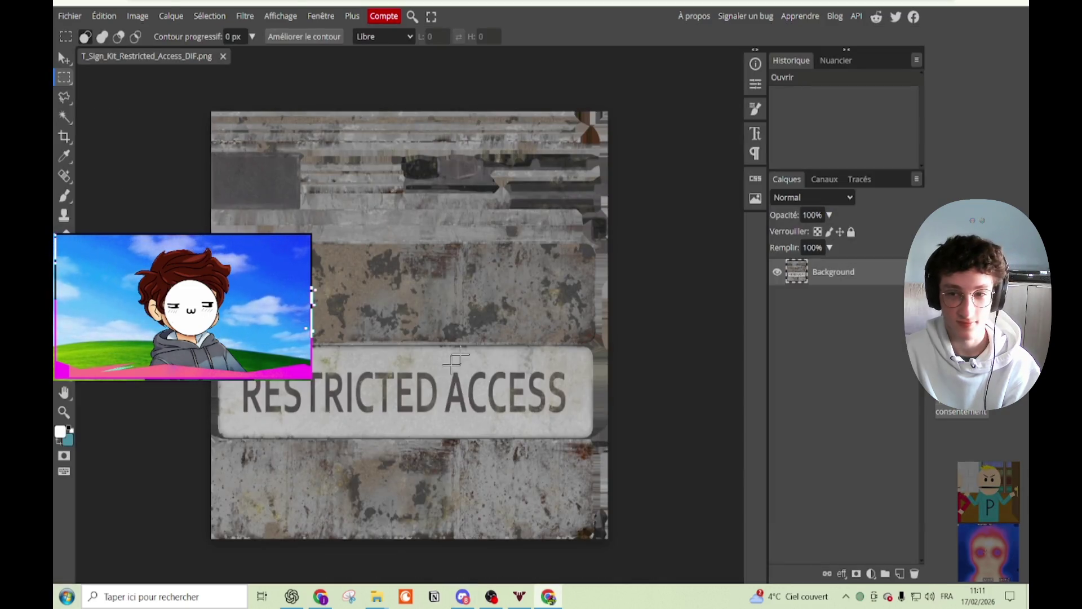
Step: Start a new browser tab and go to File Explorer to find the second sign PNG
scroll(456, 357, up, 2)
scroll(451, 367, down, 1)
scroll(446, 377, up, 1)
scroll(440, 389, down, 1)
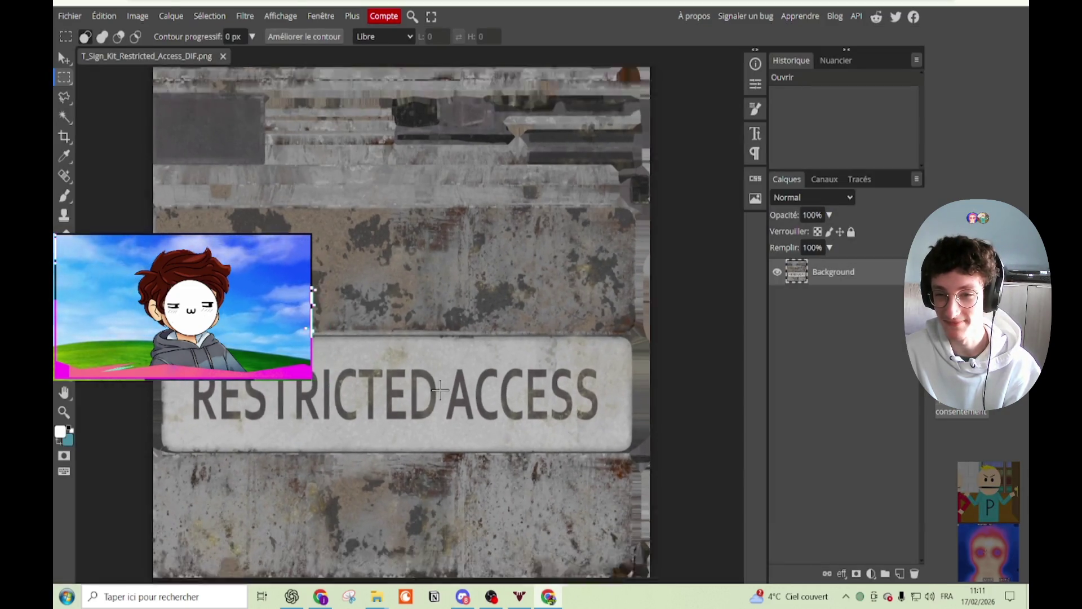
scroll(440, 389, down, 1)
key(ctrl+t)
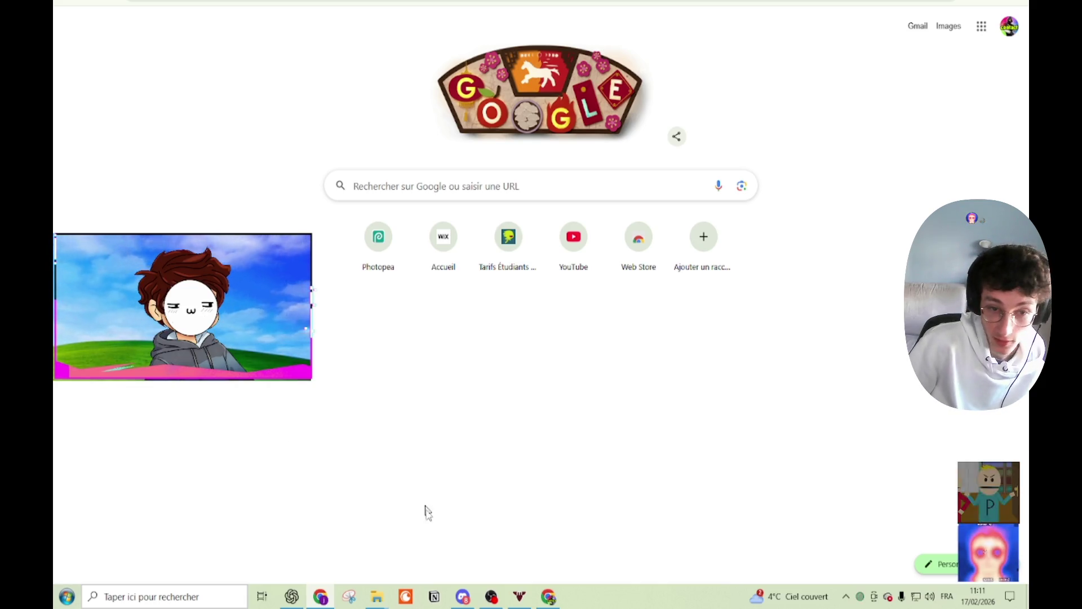
mouse_move(418, 562)
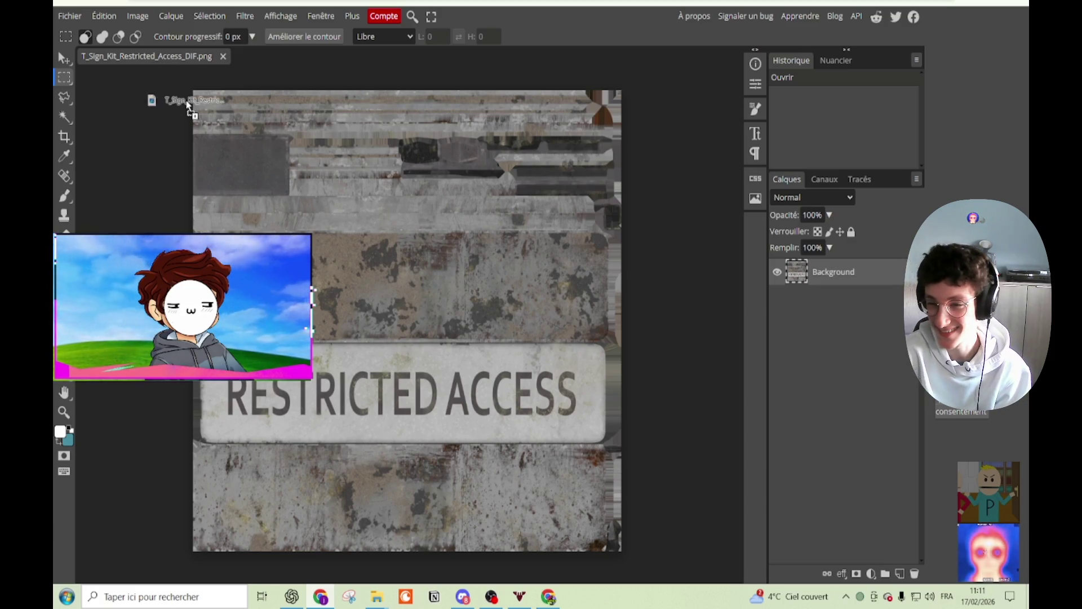
drag(54, 101, 188, 101)
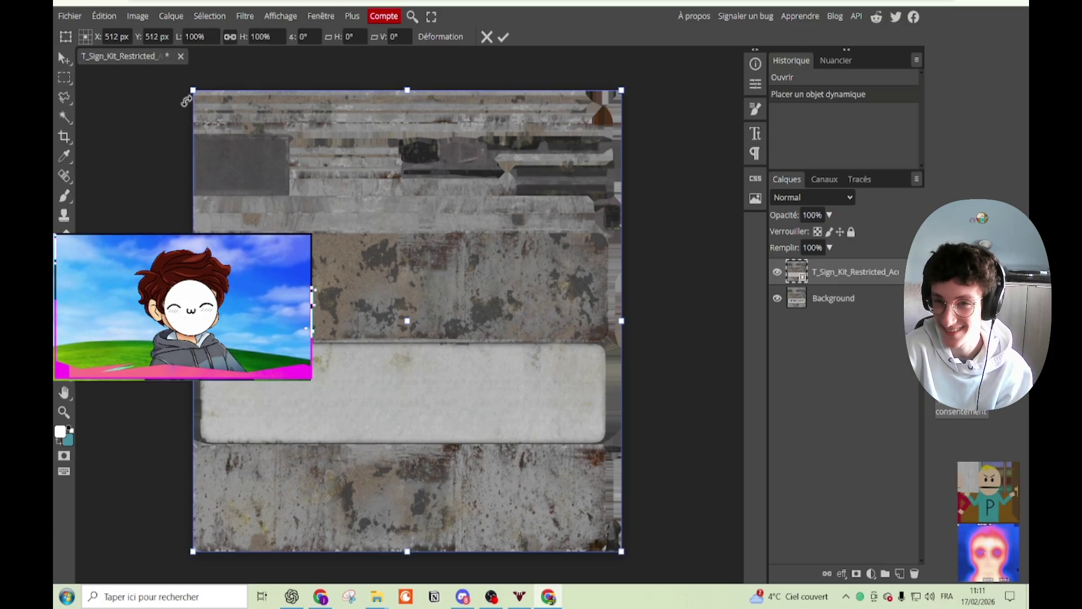
click(507, 38)
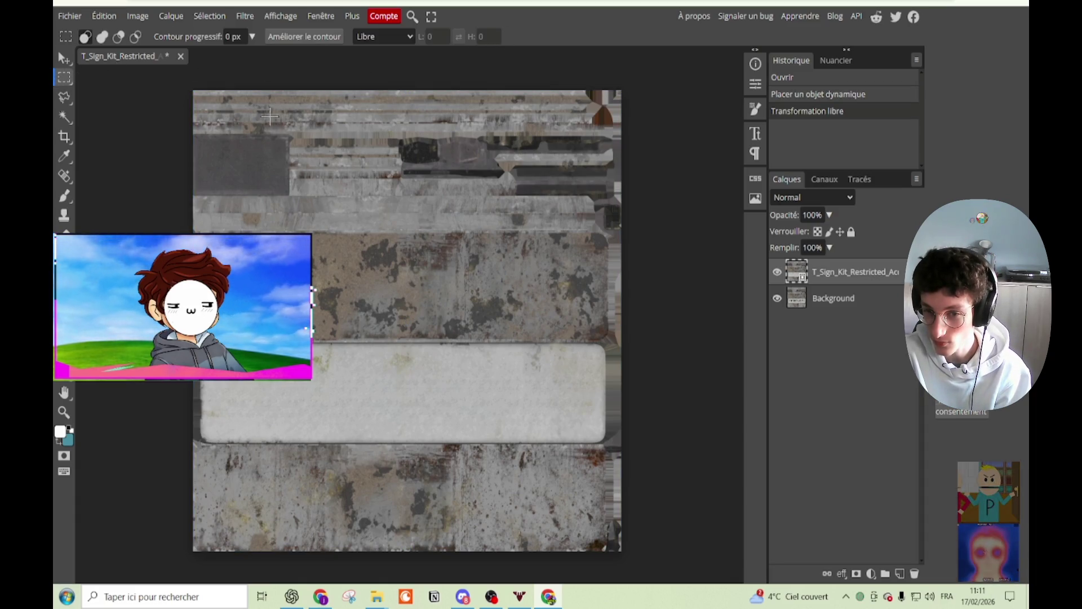
click(64, 58)
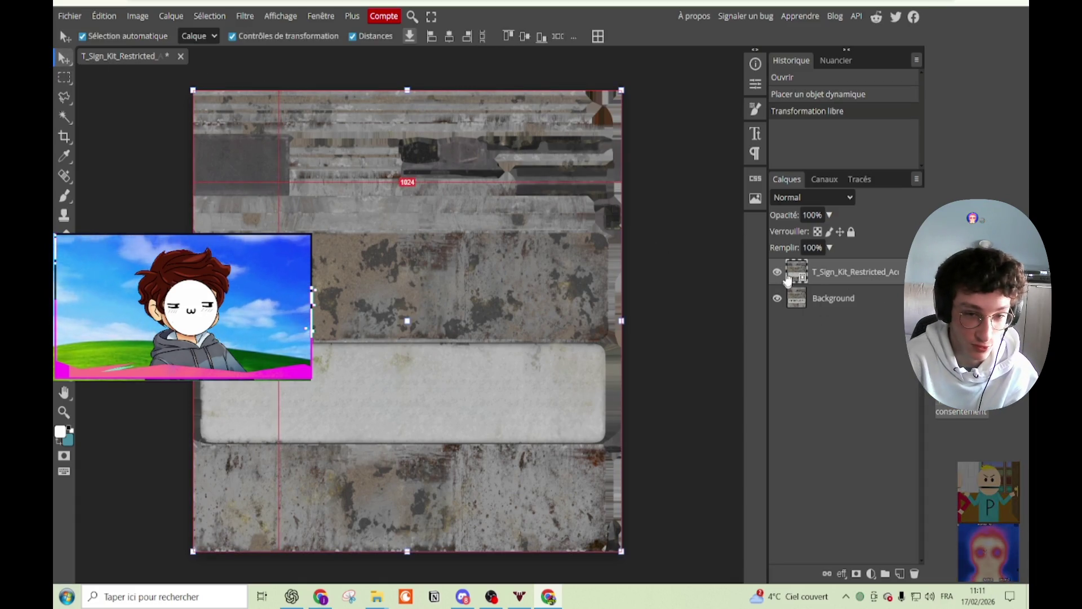
click(777, 272)
click(780, 273)
click(780, 273)
click(780, 273)
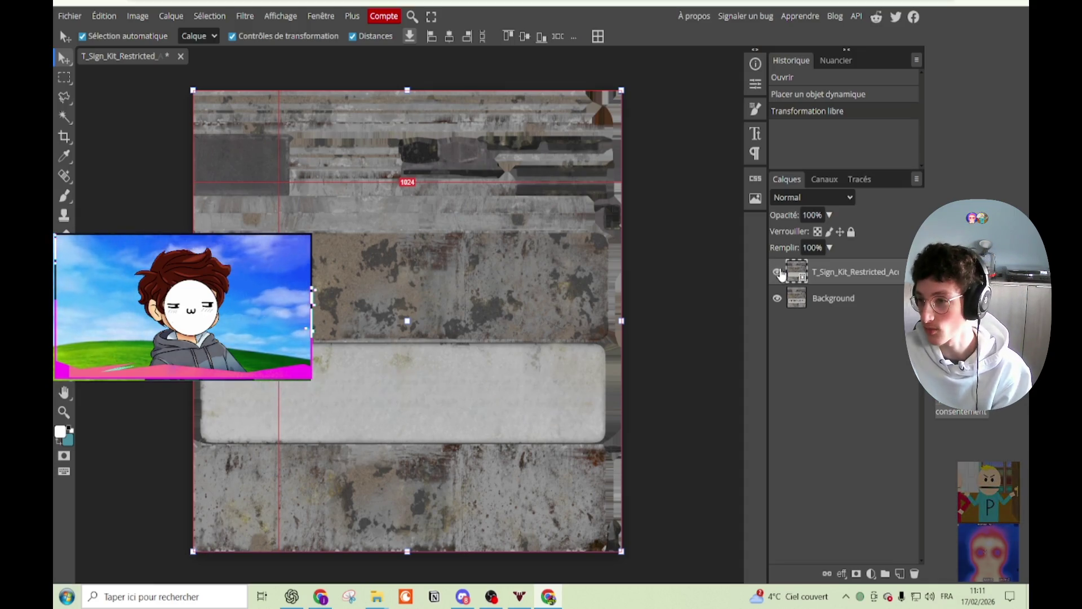
click(780, 273)
click(777, 273)
scroll(657, 379, up, 2)
scroll(514, 475, up, 2)
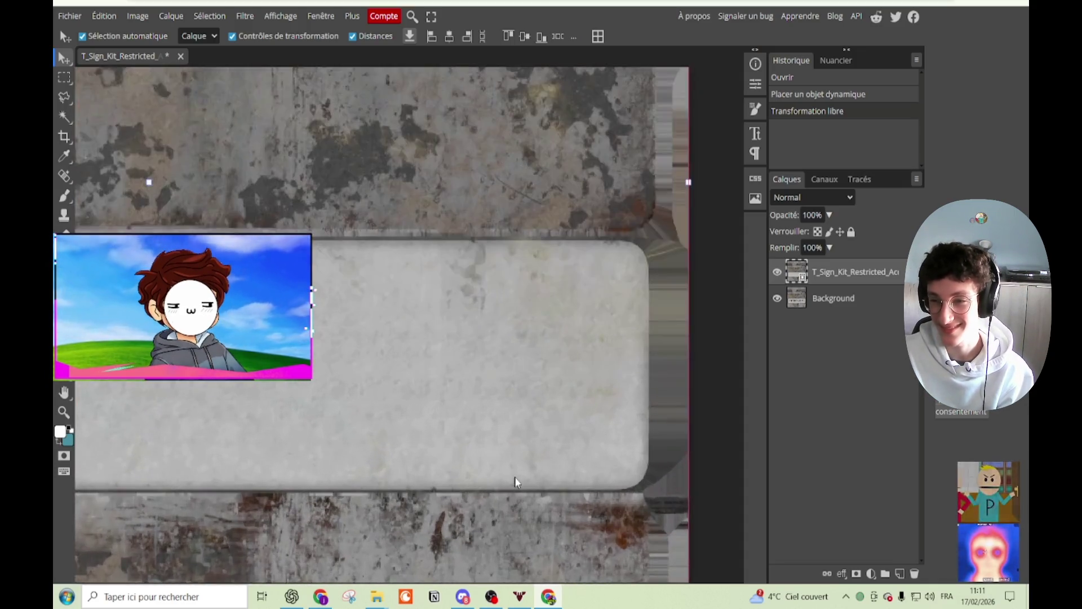
scroll(552, 434, up, 2)
click(776, 272)
click(777, 272)
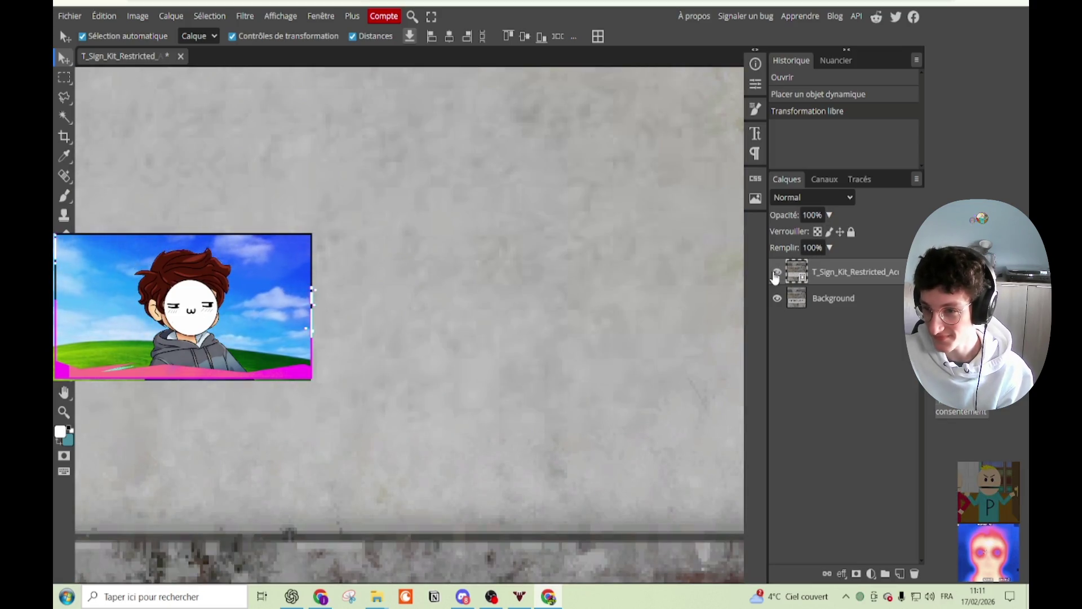
click(777, 273)
scroll(517, 358, down, 2)
scroll(461, 345, down, 2)
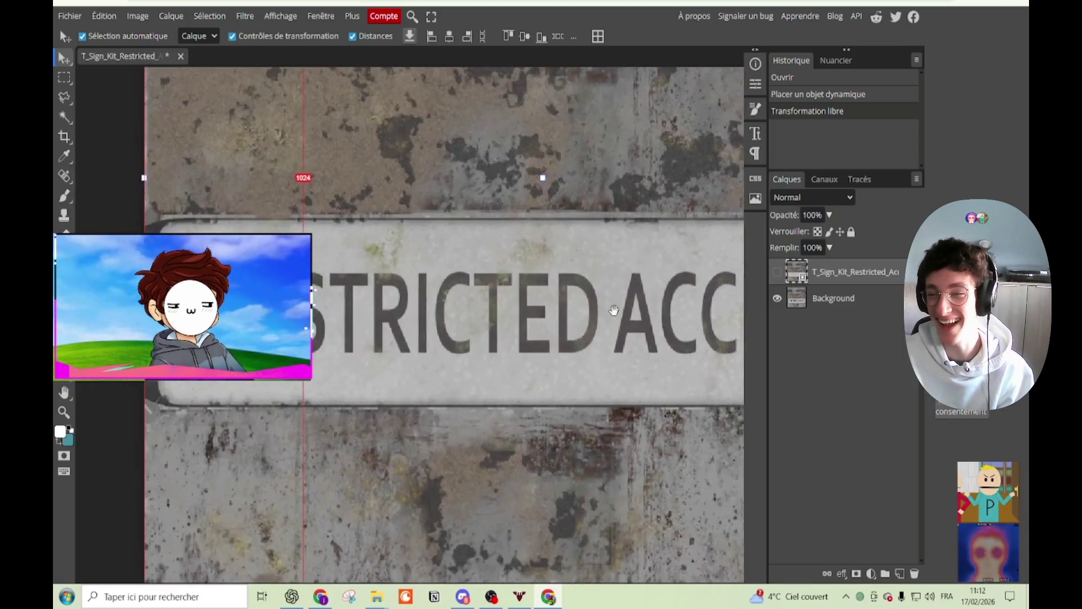
scroll(301, 176, right, 2)
scroll(212, 162, left, 1)
scroll(271, 169, up, 3)
scroll(568, 330, down, 1)
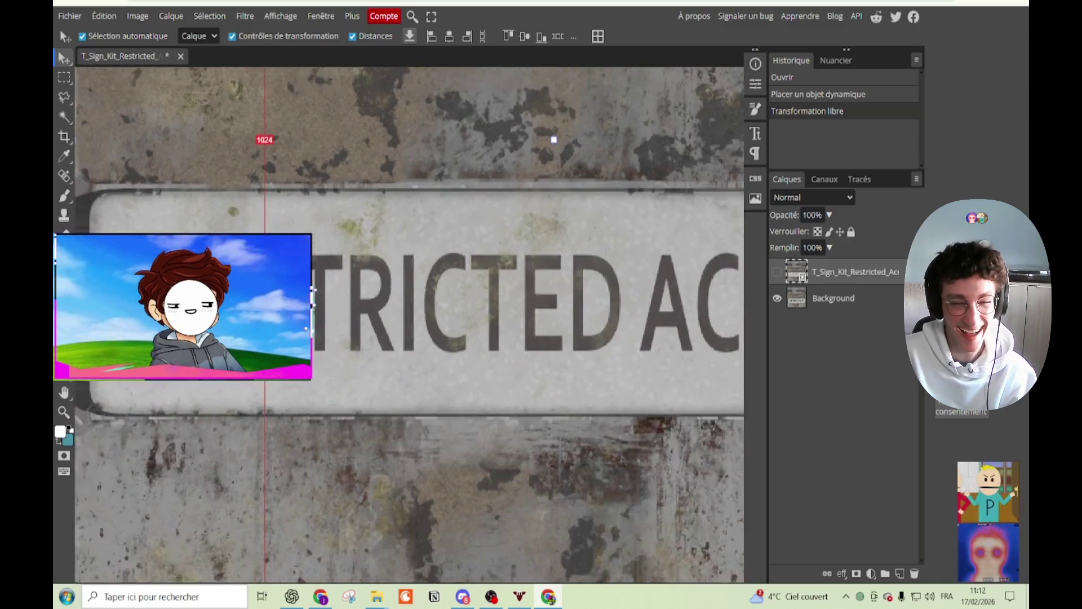
scroll(569, 330, down, 1)
scroll(568, 330, down, 1)
scroll(563, 293, up, 1)
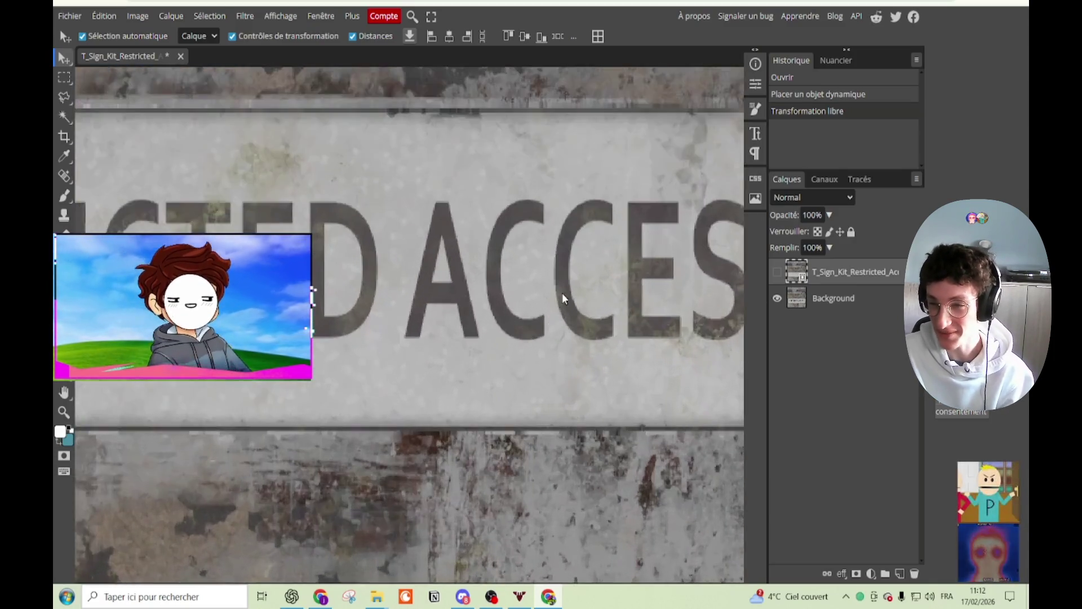
scroll(562, 292, up, 1)
scroll(562, 292, down, 1)
scroll(567, 293, down, 1)
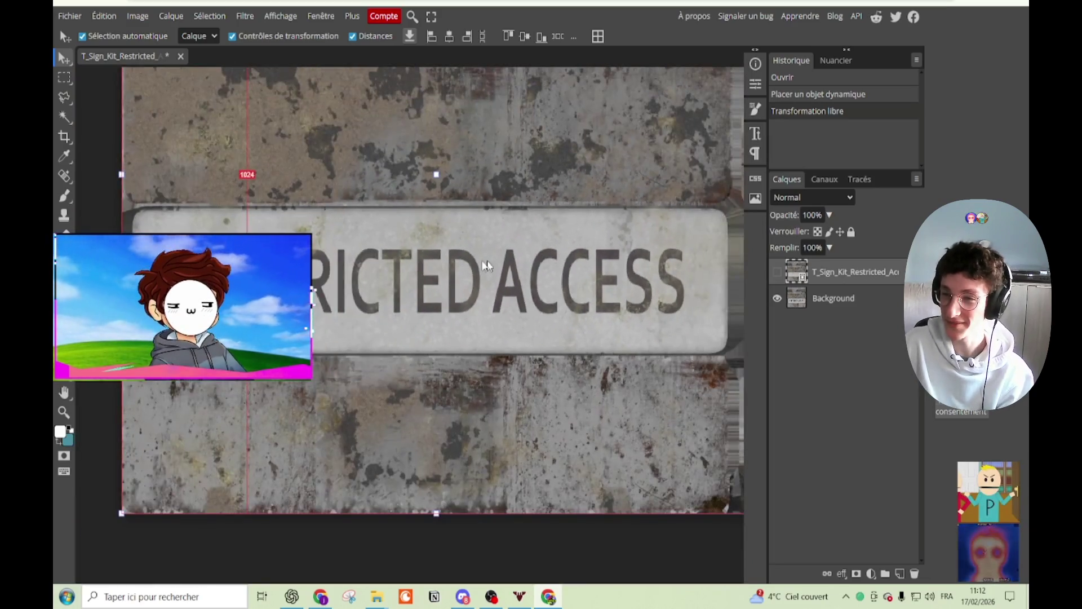
Step: Sample the sign's lettering colour and adjust the text colour to dark grey 524f4f
key(t)
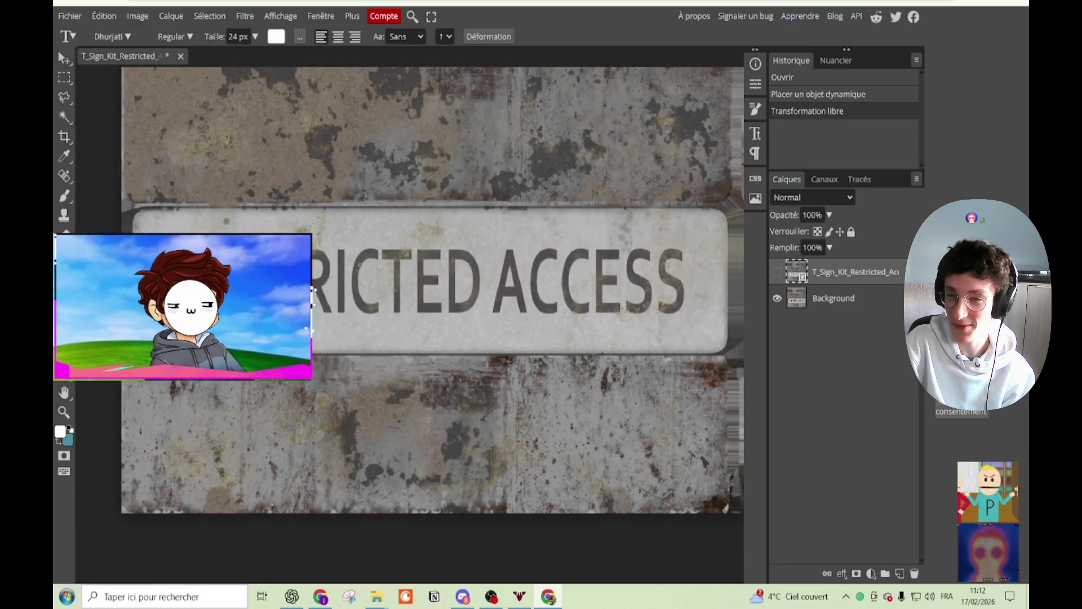
click(276, 37)
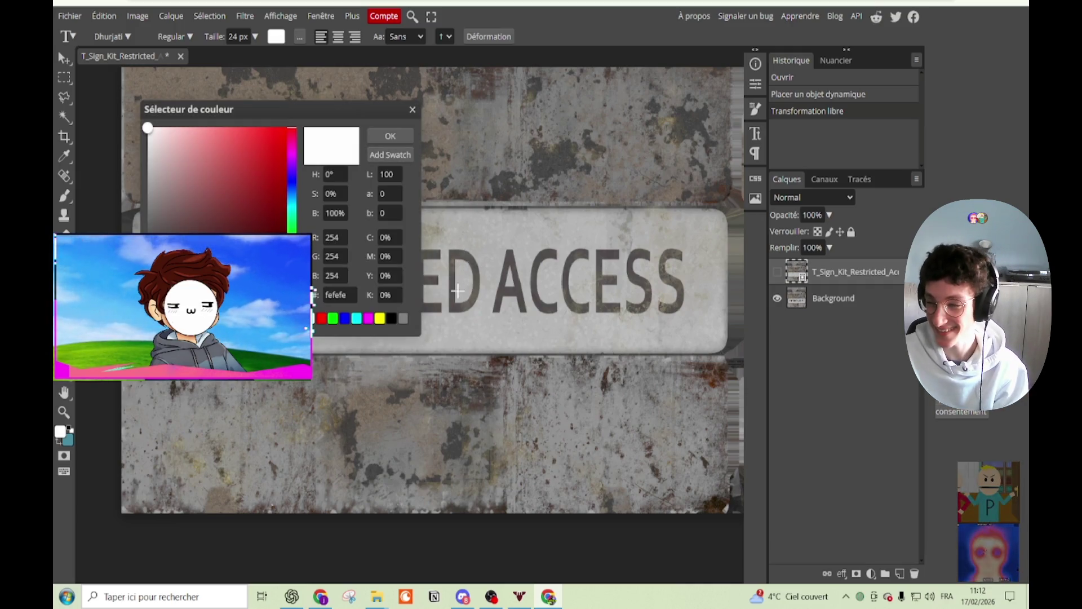
click(451, 294)
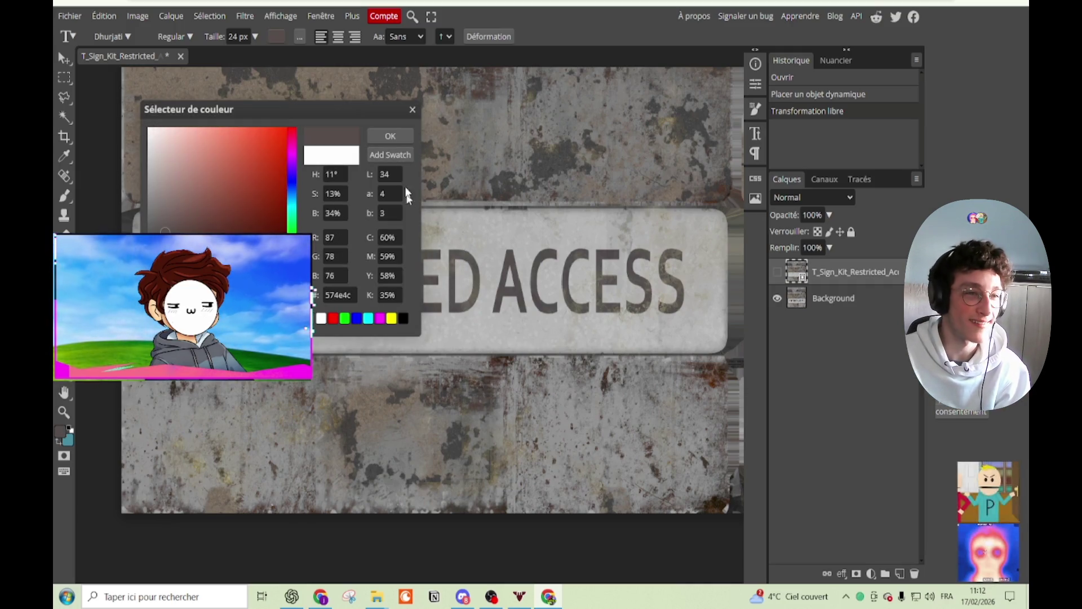
click(390, 136)
click(276, 36)
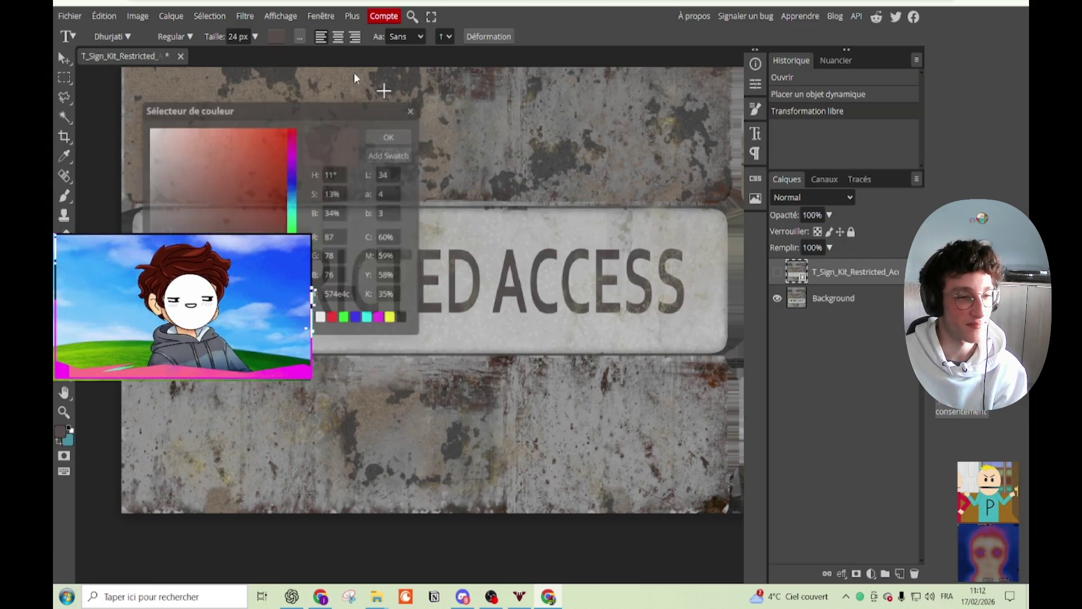
scroll(528, 270, up, 1)
click(527, 271)
click(390, 154)
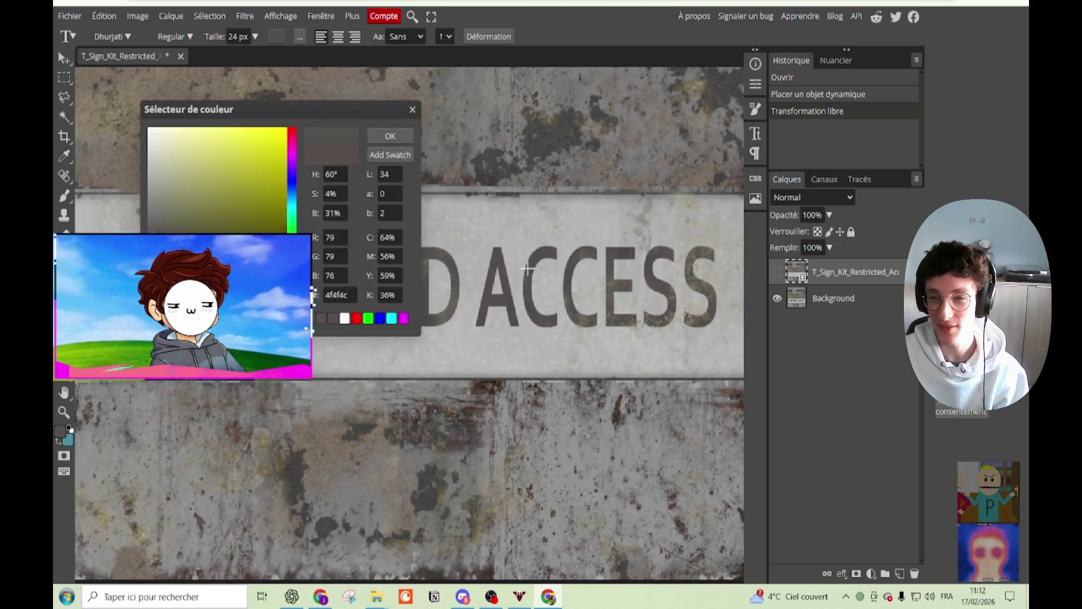
click(527, 270)
click(390, 154)
click(390, 136)
Step: Start a new Dhurjati 24 px text layer on the sign
scroll(367, 242, down, 2)
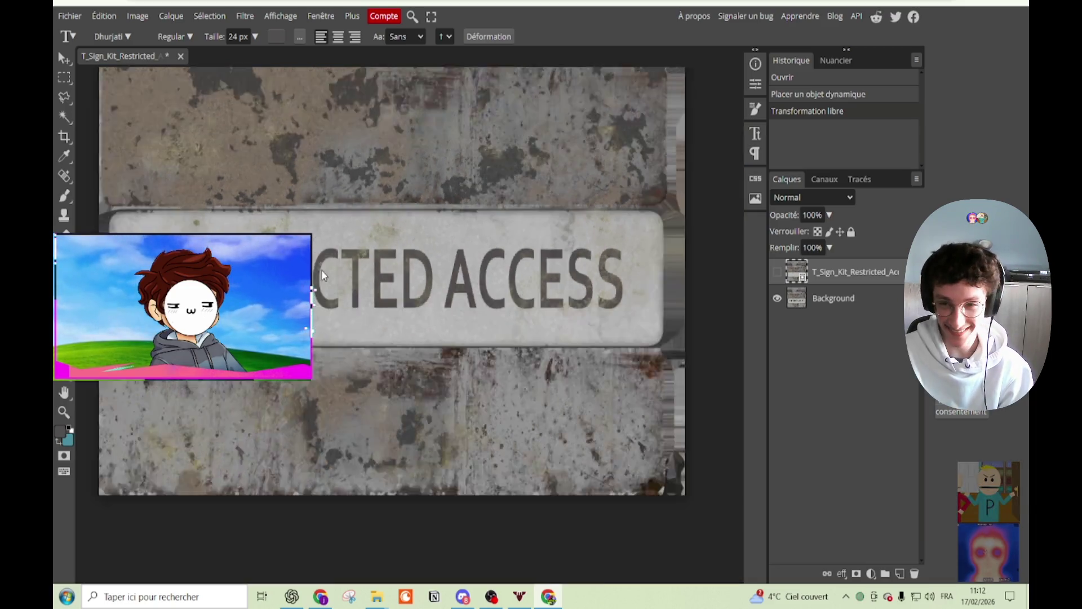
scroll(367, 242, down, 1)
scroll(366, 242, up, 1)
click(306, 383)
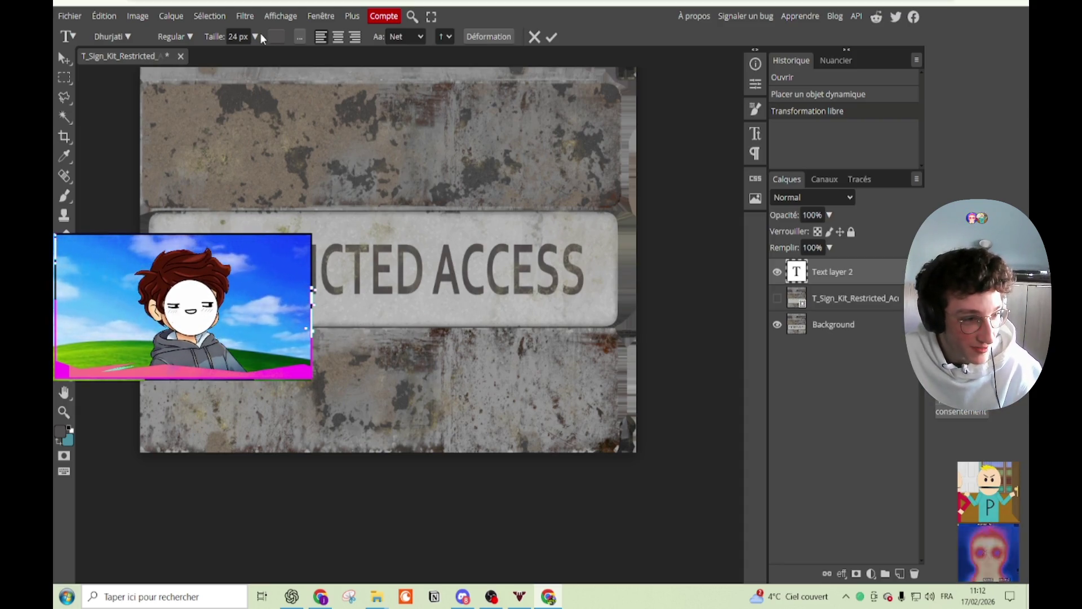
Step: Set the text to Dhurjati 84 px, type ACCEES RESTREINT and commit it
drag(255, 37, 246, 54)
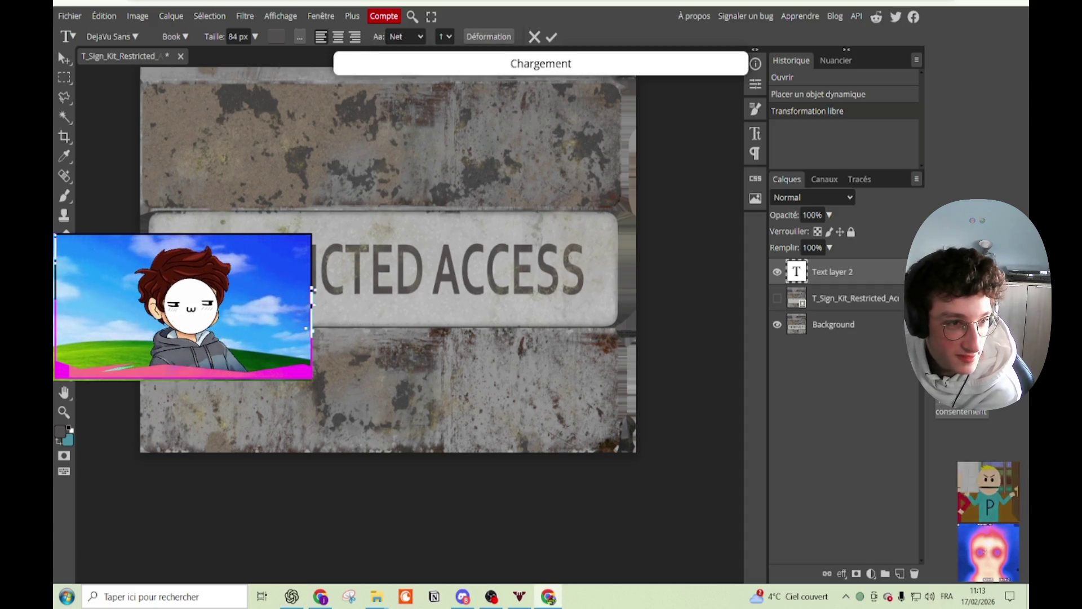
key(Down)
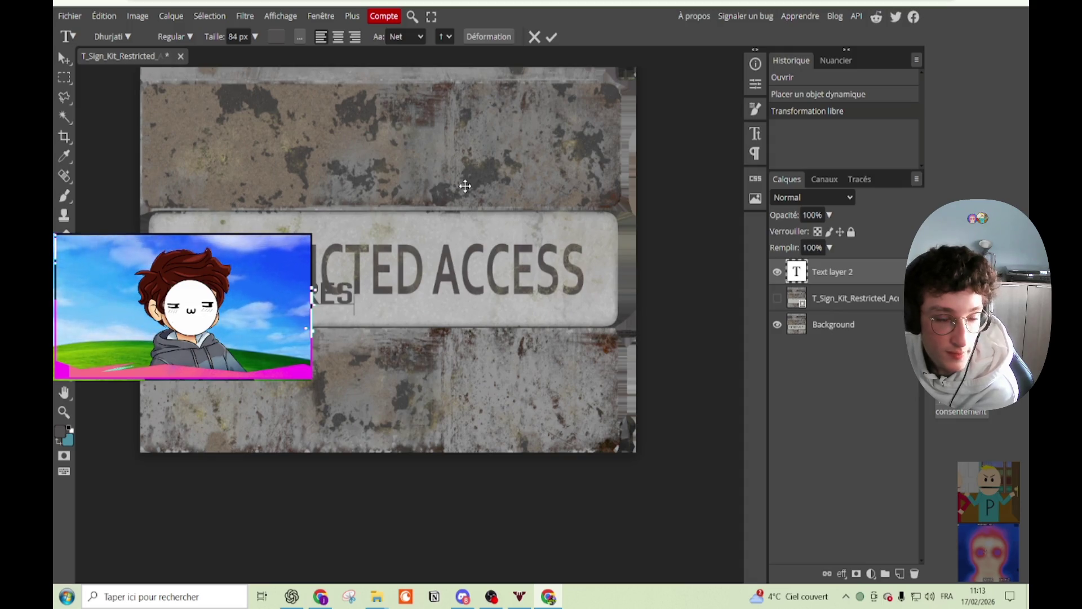
text(TREIN)
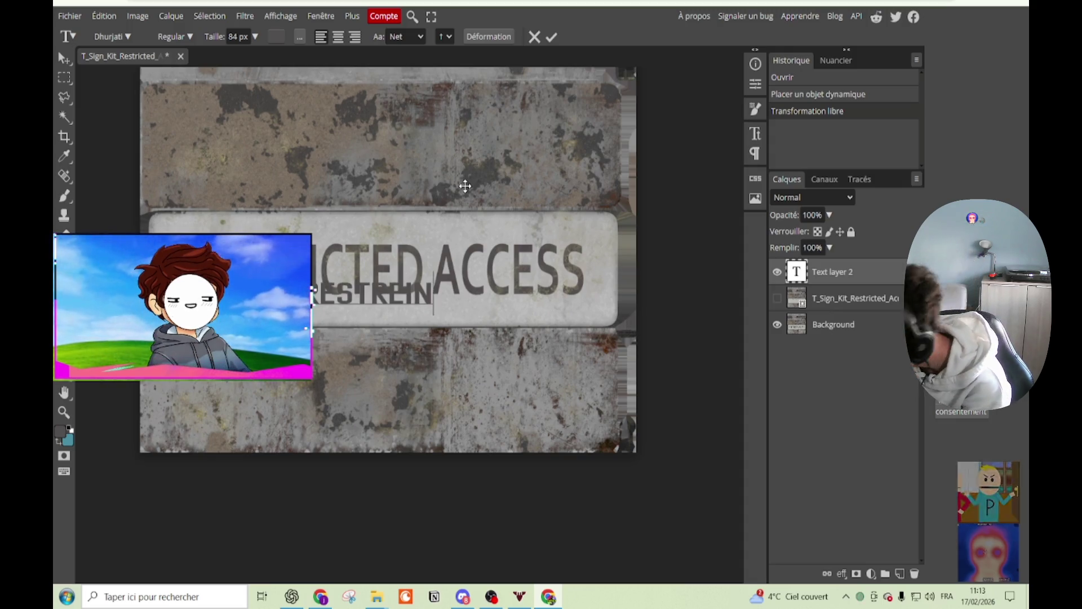
text(T)
click(551, 38)
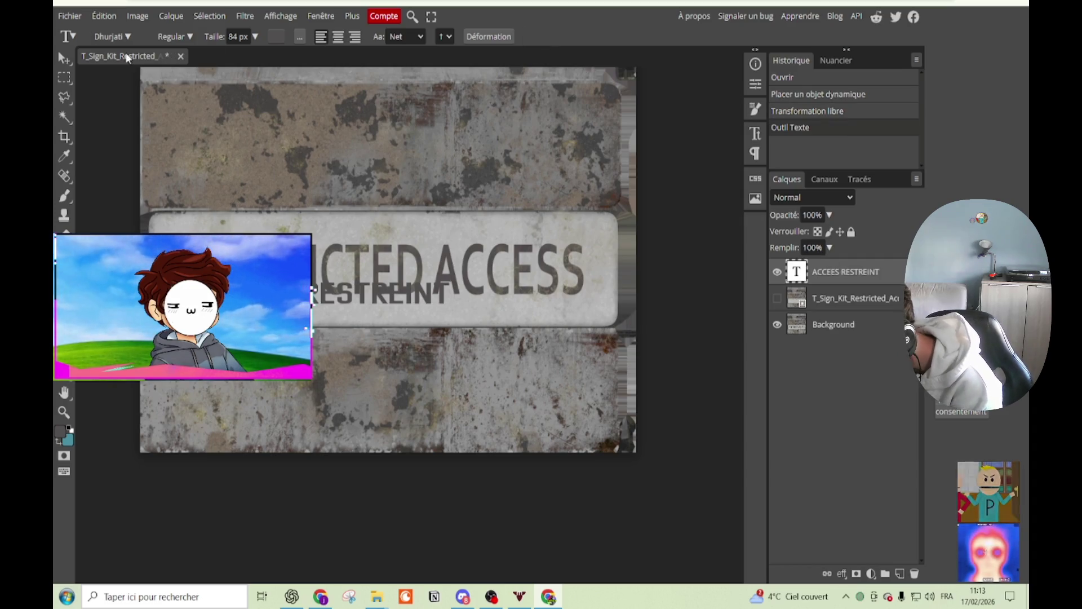
Step: Scale the RESTREINT text up to about 125% over the sign and select the lower sign-layer copy
key(v)
drag(449, 280, 519, 290)
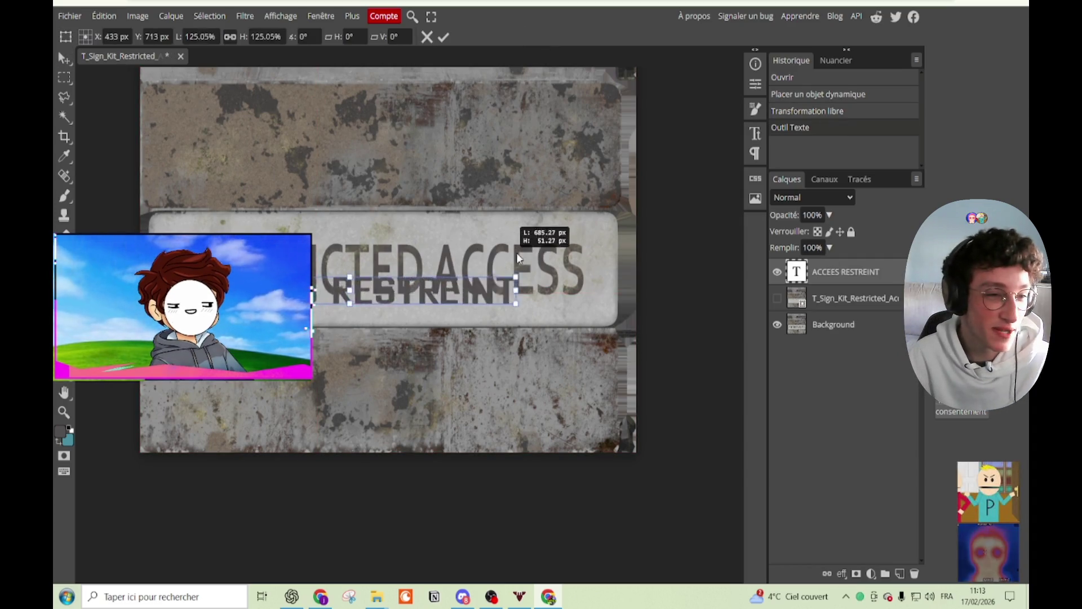
drag(423, 306, 489, 288)
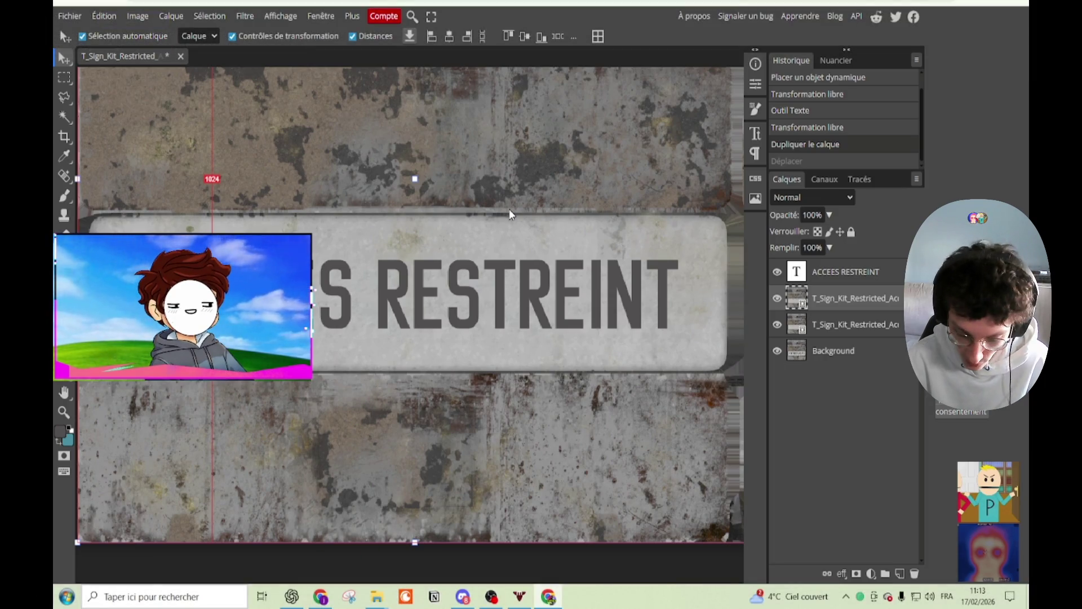
click(873, 332)
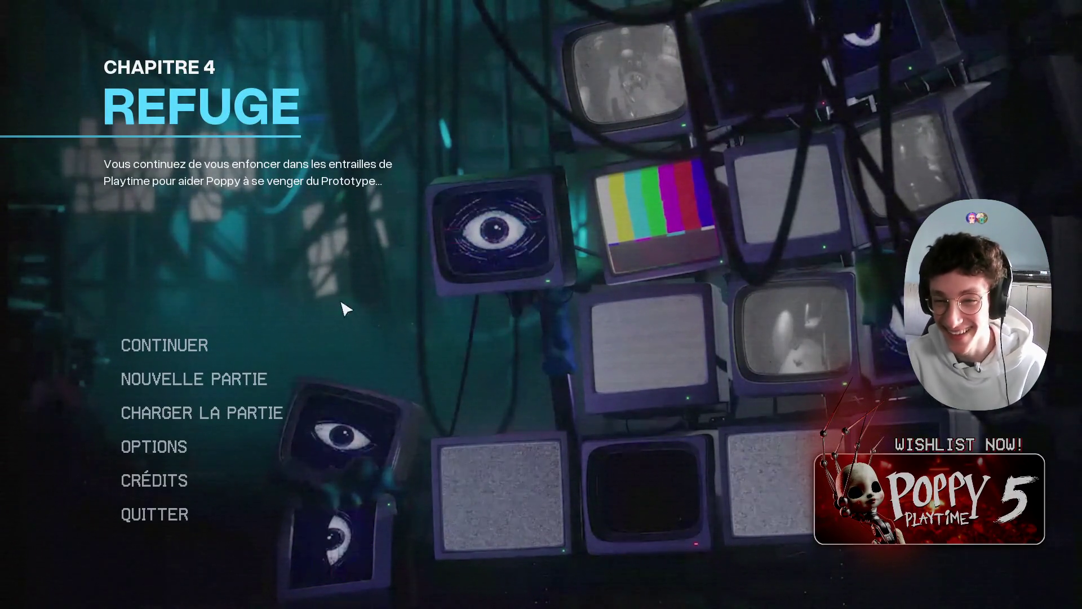
Step: Browse the Charger la partie save list in Poppy Playtime, then quit the game
click(350, 413)
scroll(835, 282, down, 5)
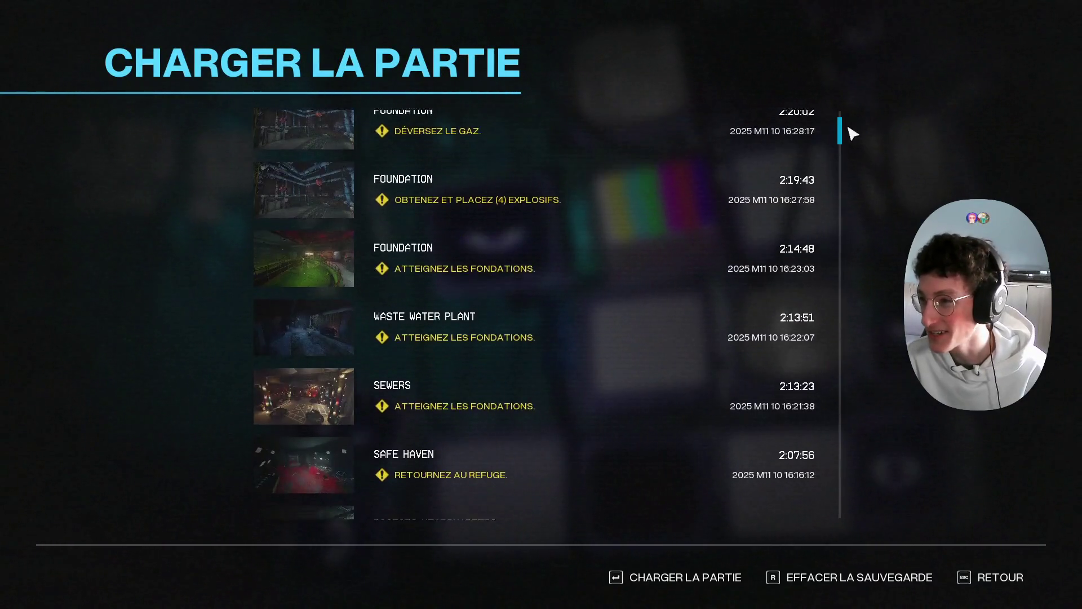
scroll(845, 161, down, 2)
drag(845, 145, 851, 529)
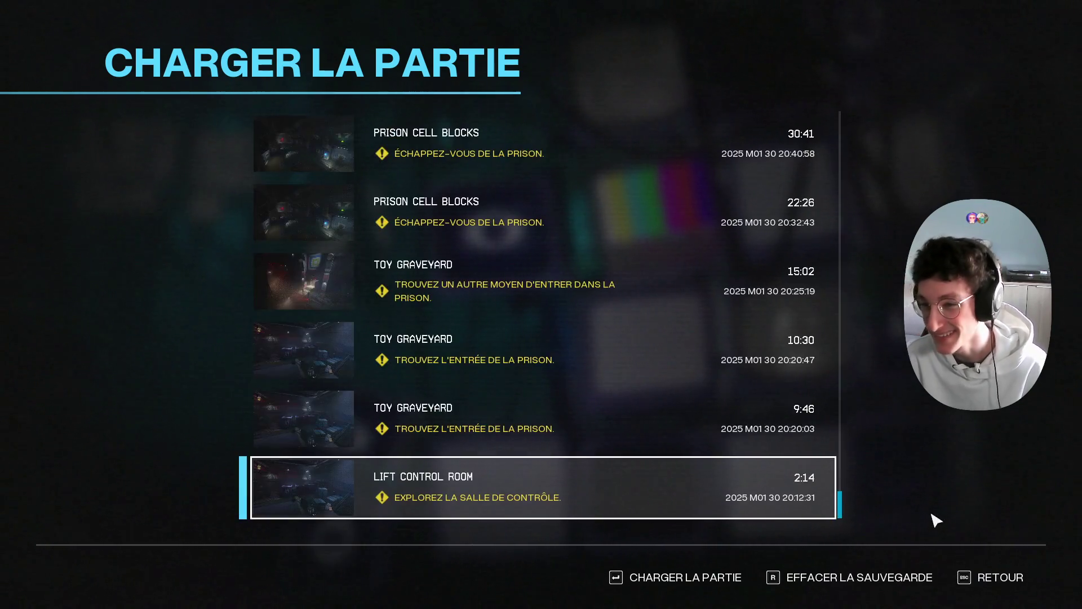
key(Escape)
click(285, 515)
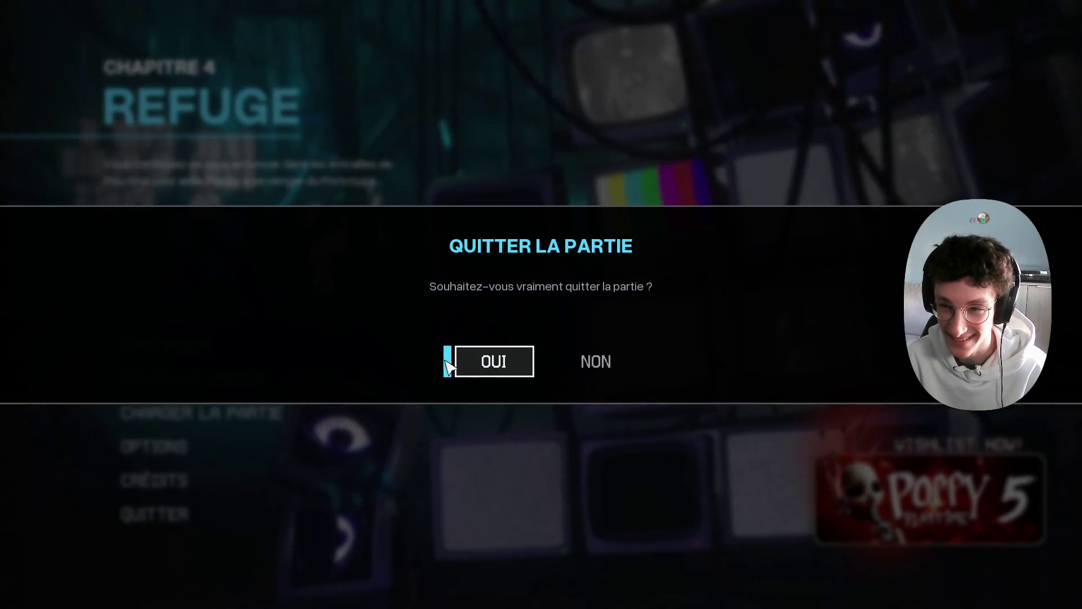
key(Escape)
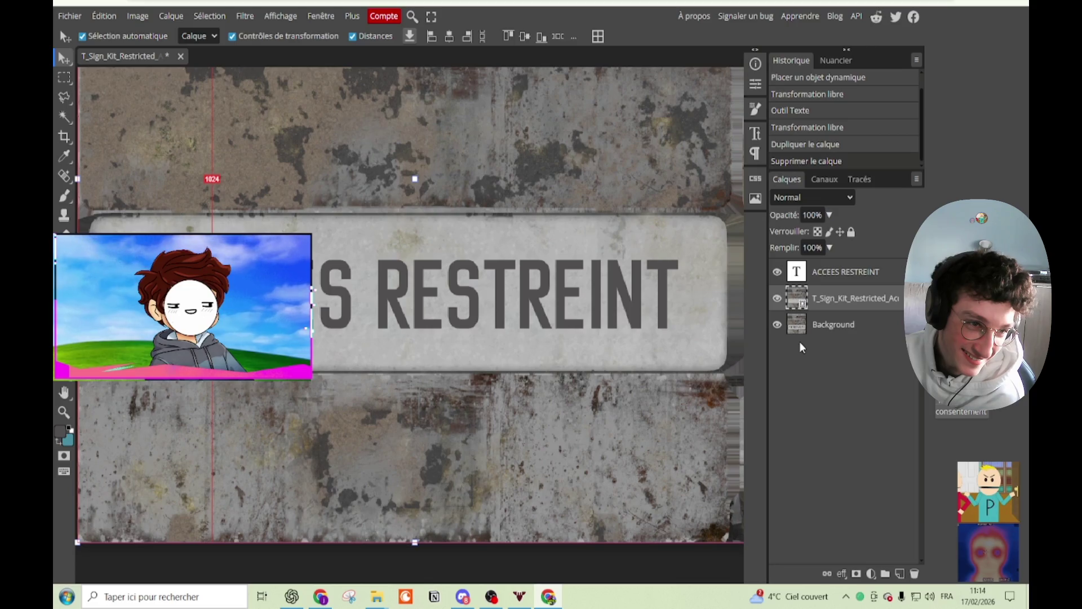
Step: Give the ACCEES RESTREINT layer an Inner Bevel (100% depth, 5 px) with Texture enabled, then open the pattern list
click(844, 272)
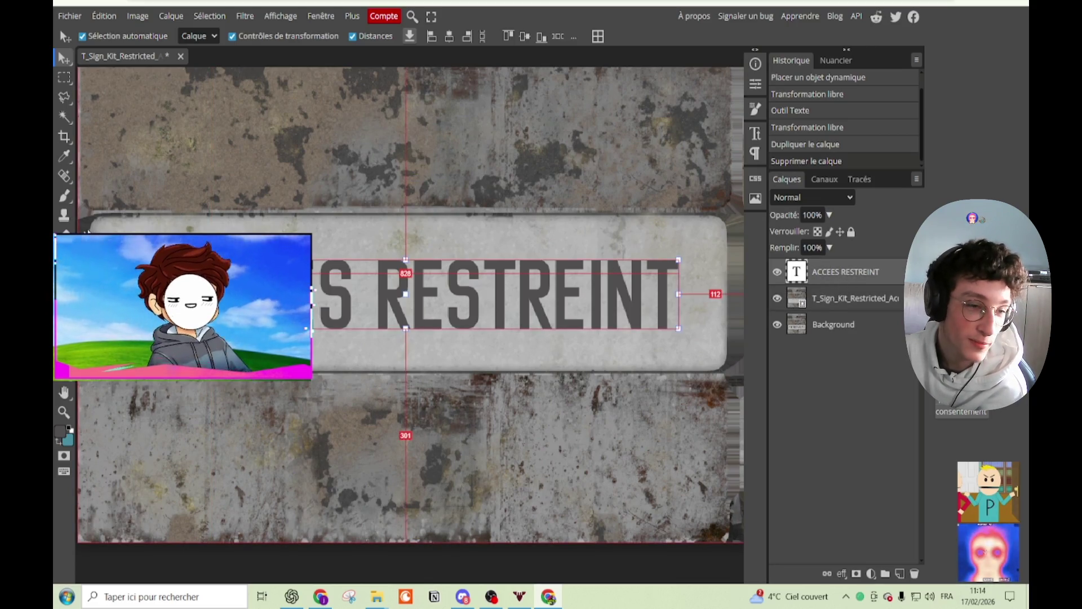
double_click(888, 276)
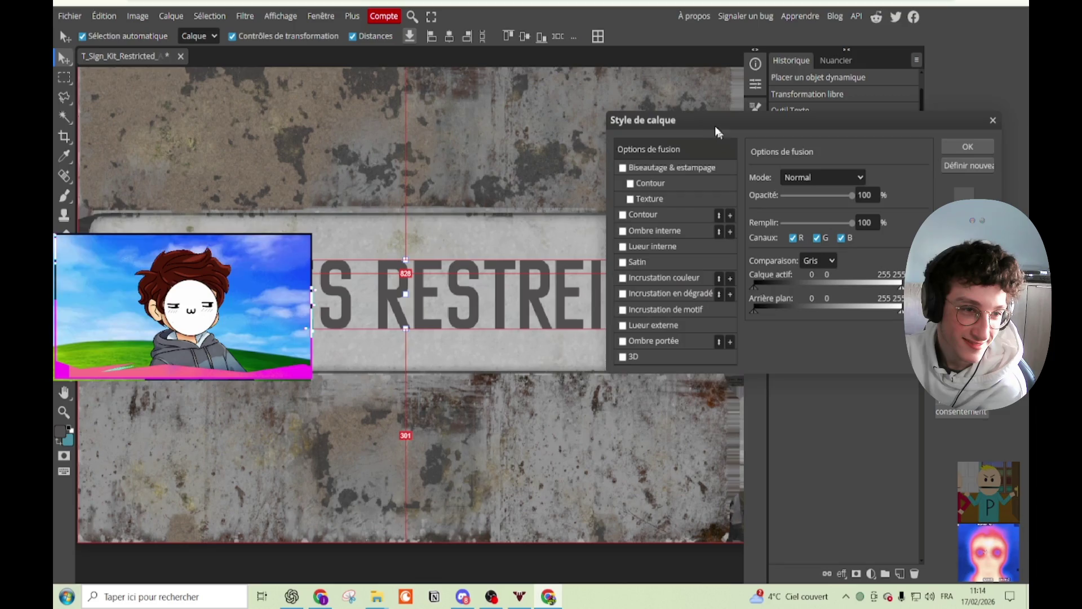
drag(712, 124, 543, 205)
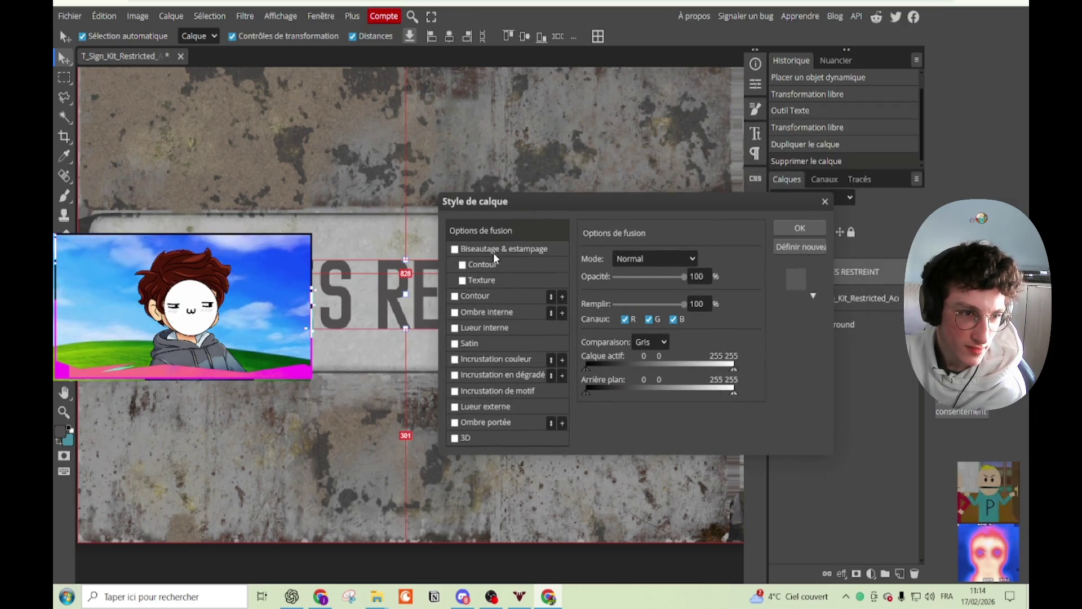
click(494, 253)
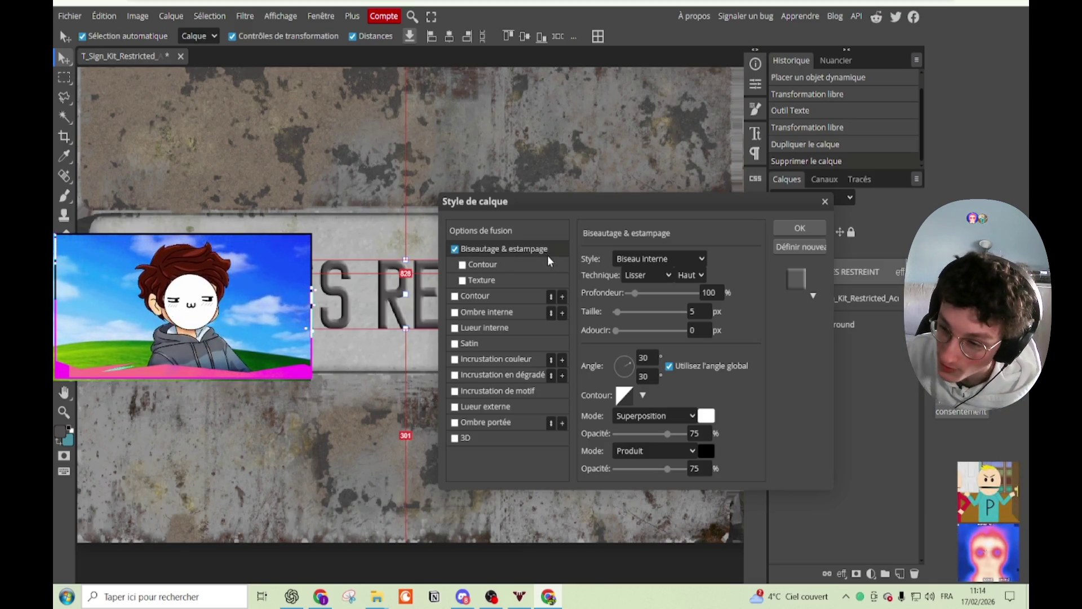
click(454, 249)
click(462, 280)
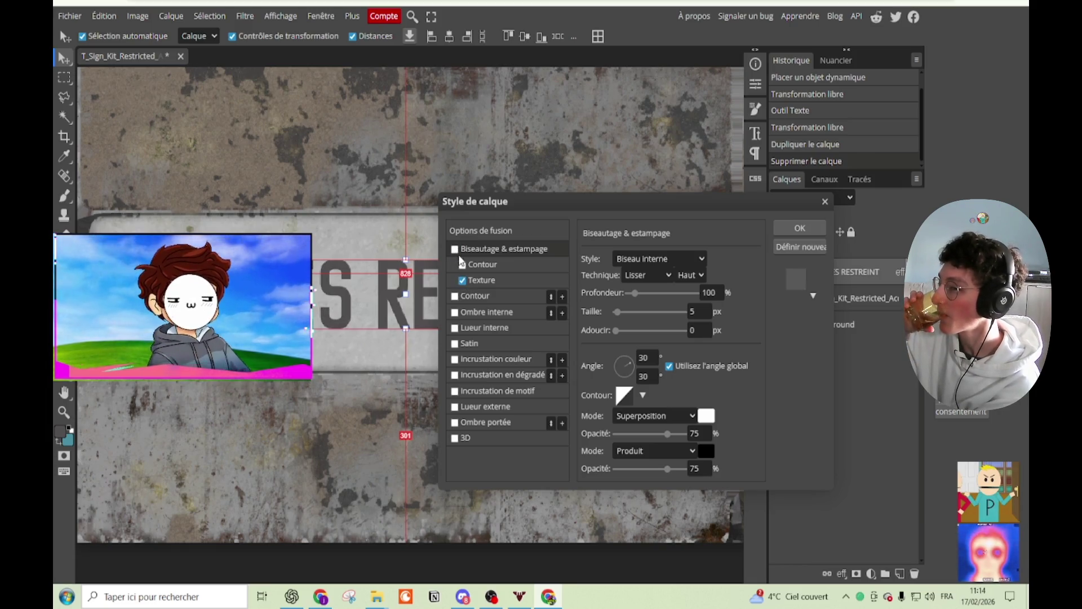
click(455, 249)
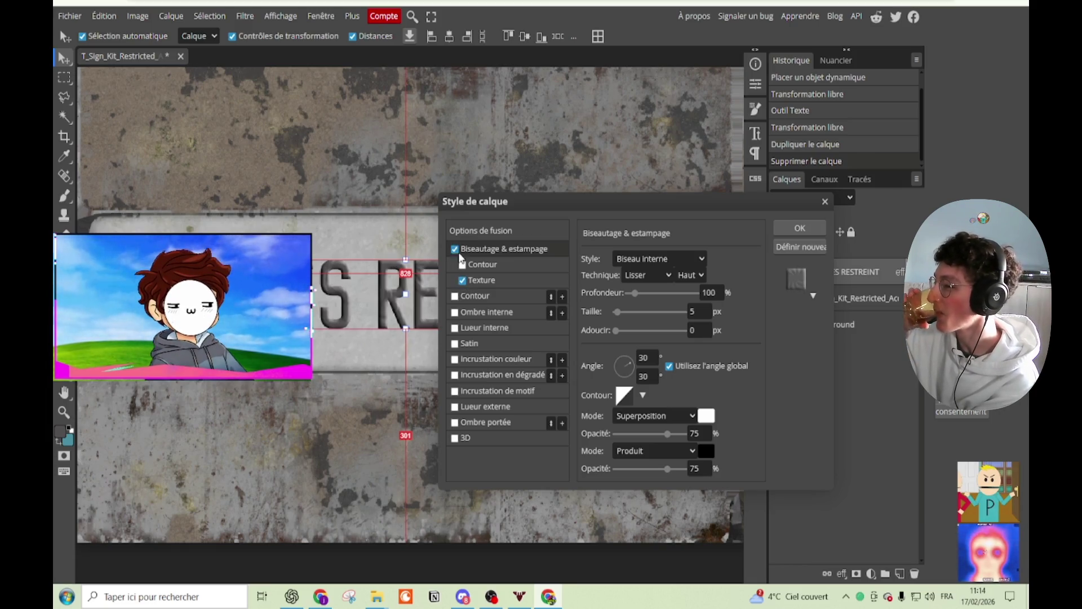
click(504, 282)
click(641, 276)
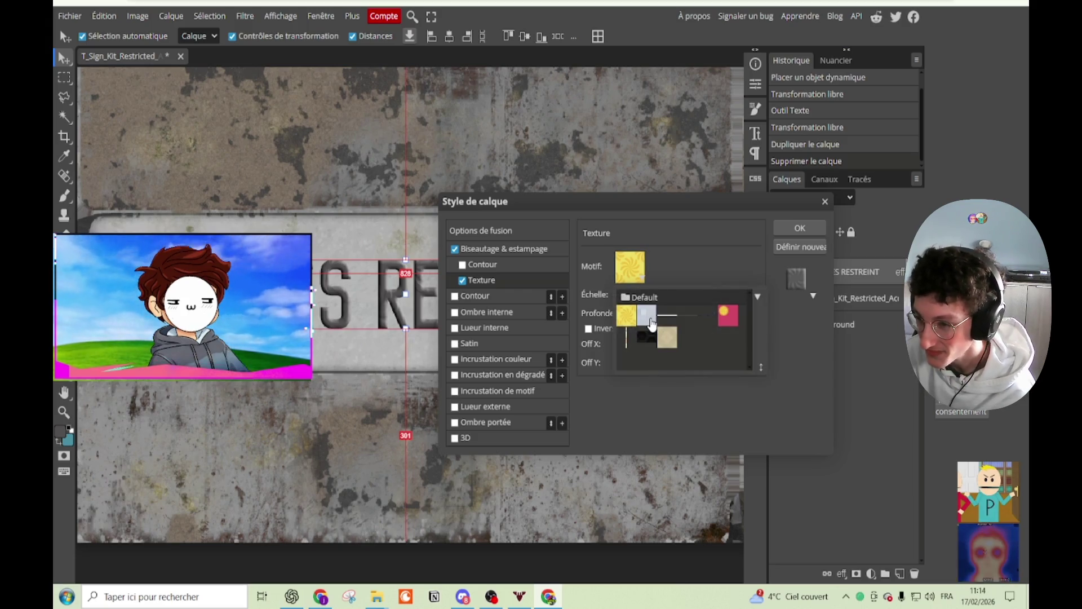